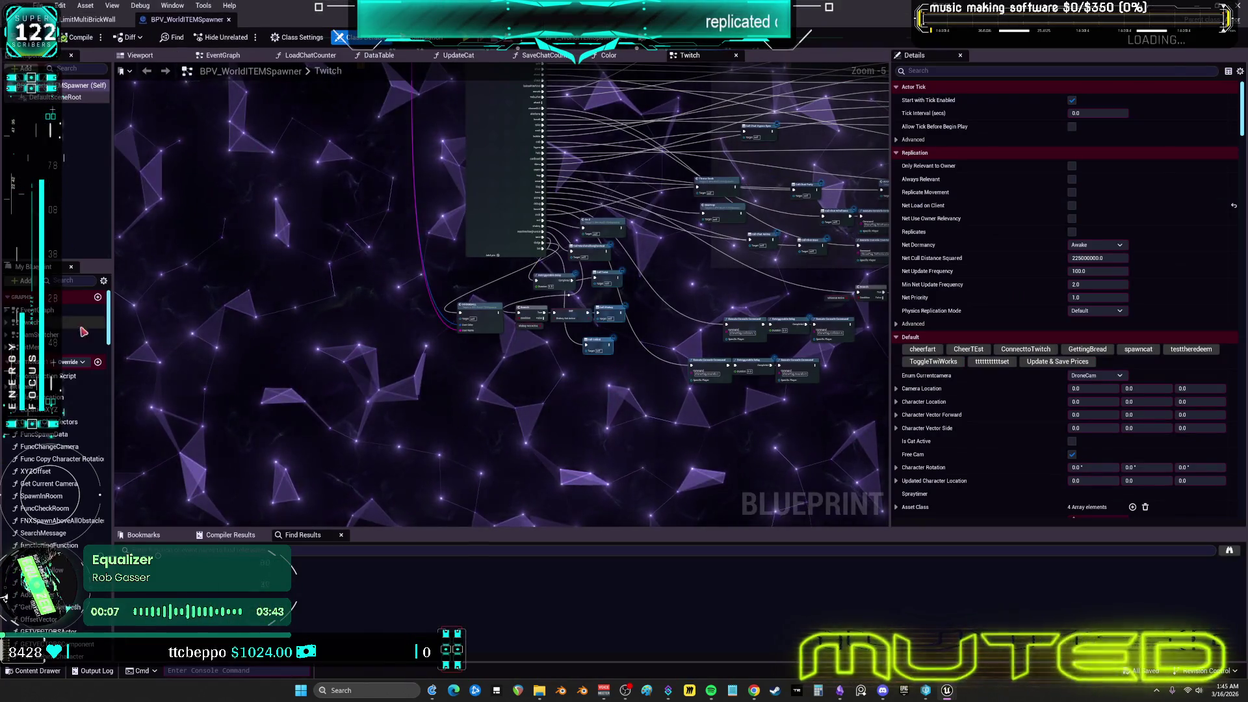
Open BPV_WorldITEMSpawner's EventGraph from My Blueprint, revealing the 'spawn functions' section
click(37, 310)
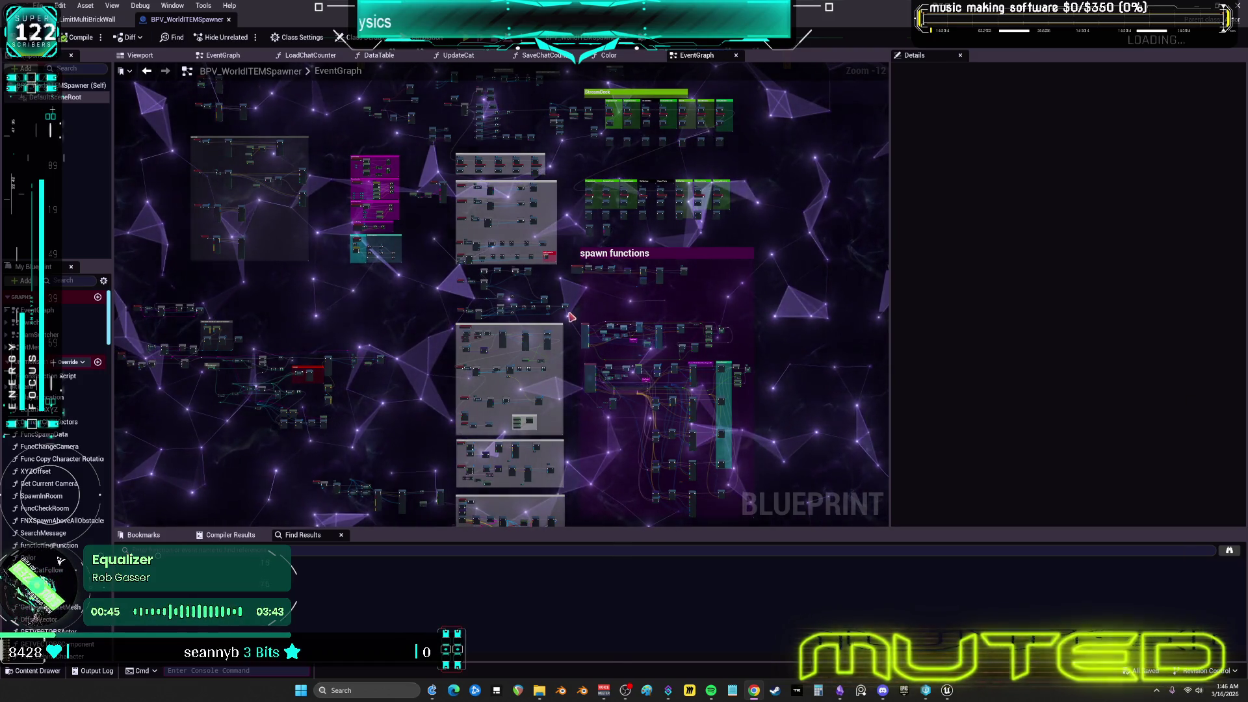
Pan the spawner graph across the GoNuclear, Hype Party, BrickWall Bat, FART and MindBlown groups
scroll(591, 344, up, 7)
scroll(478, 186, up, 6)
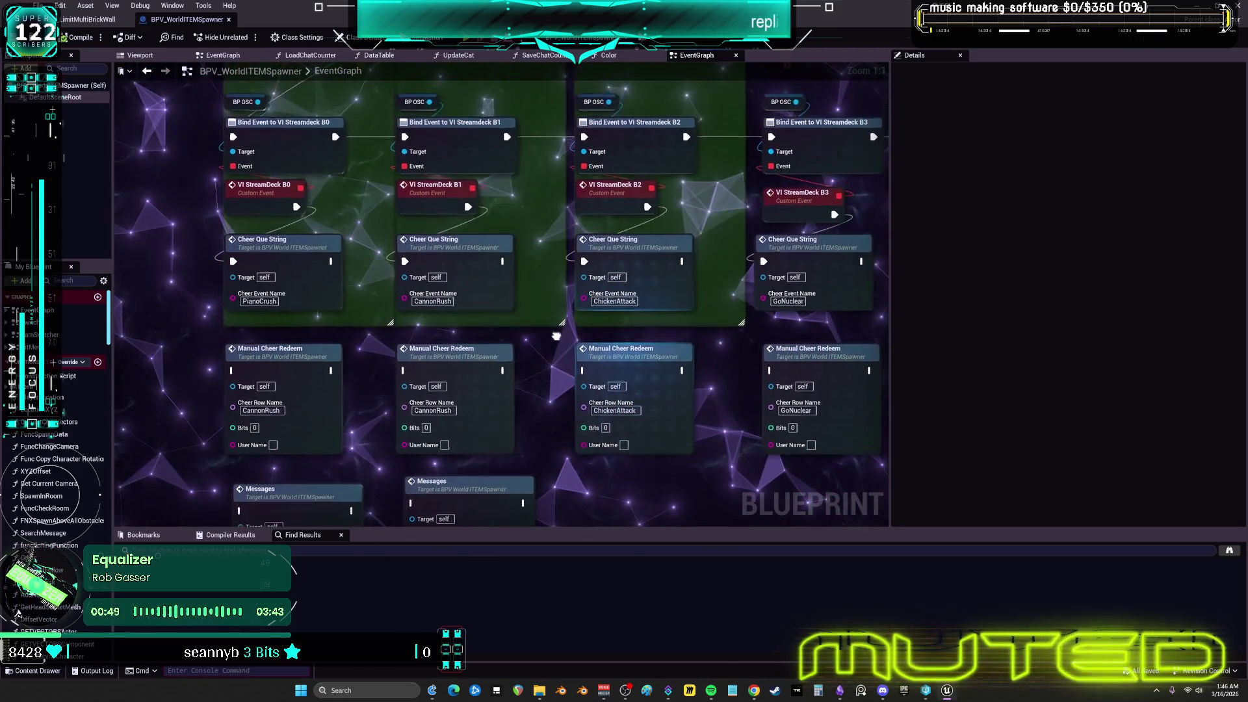
drag(556, 336, 89, 365)
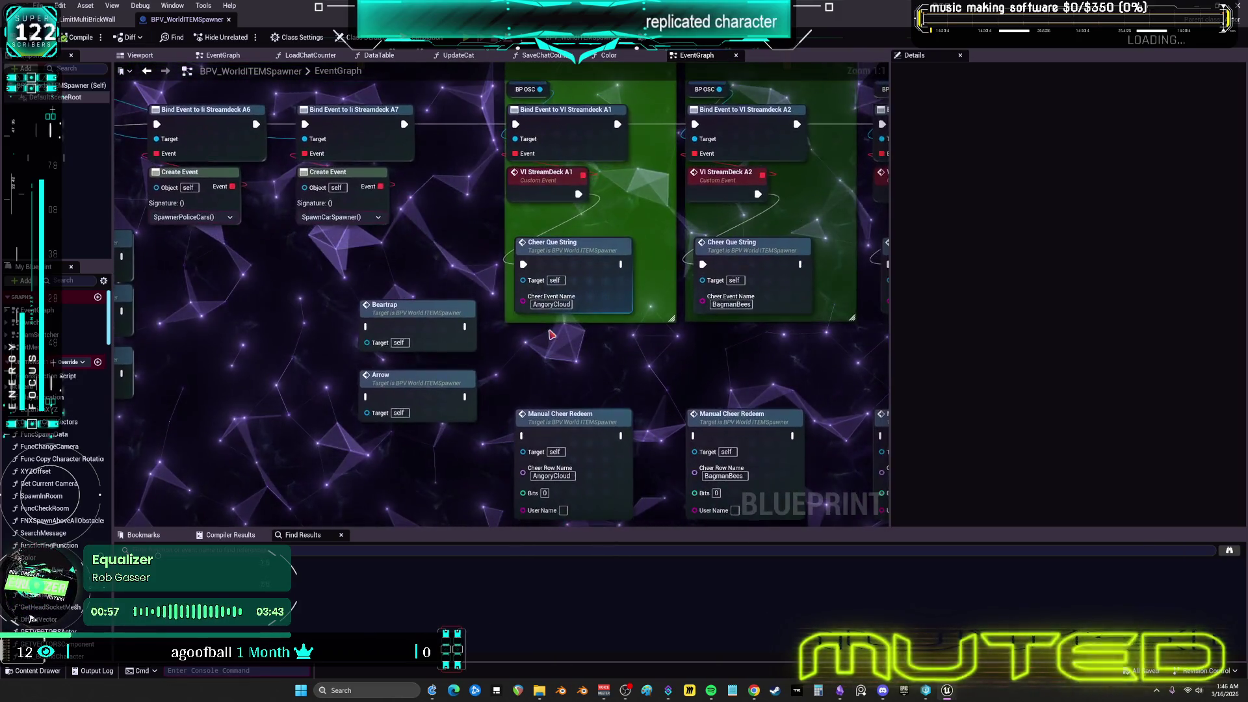
drag(529, 338, 294, 346)
scroll(590, 351, up, 2)
mouse_move(736, 355)
mouse_down()
mouse_move(615, 362)
mouse_move(578, 306)
mouse_up()
Jump from BrickWall Cheer Que String to its CheerQueString event, then switch to BP_LimitMultiBrickWall's EventGraph
right_click(557, 284)
click(585, 364)
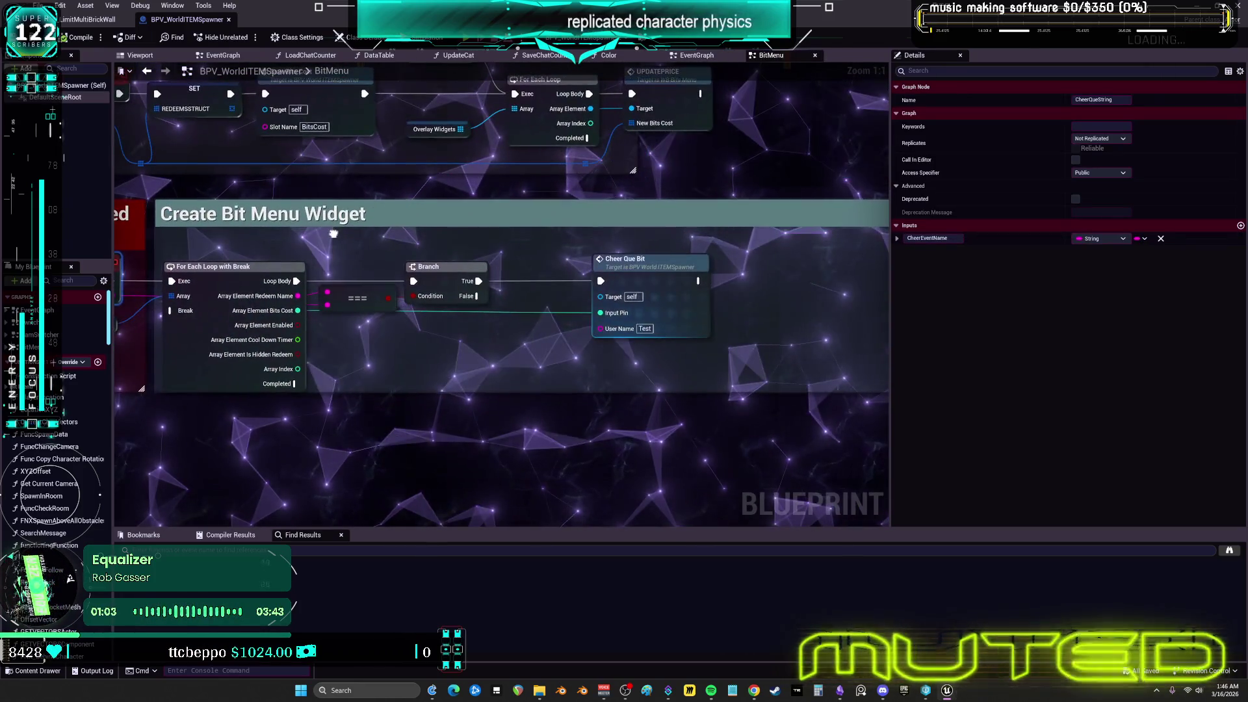
click(87, 18)
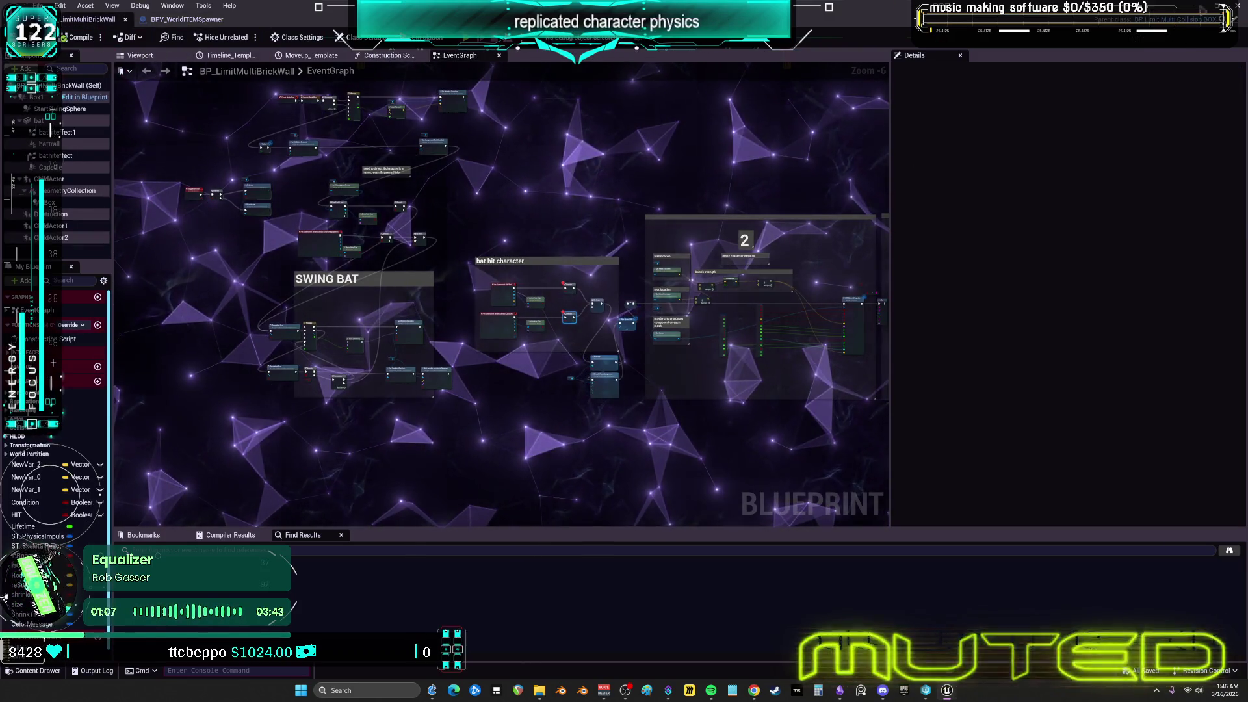
Back in the level editor, expand REDEEMSSTRUCT Index [0] showing RedeemName Default and BitsCost 99999
key(super+Down)
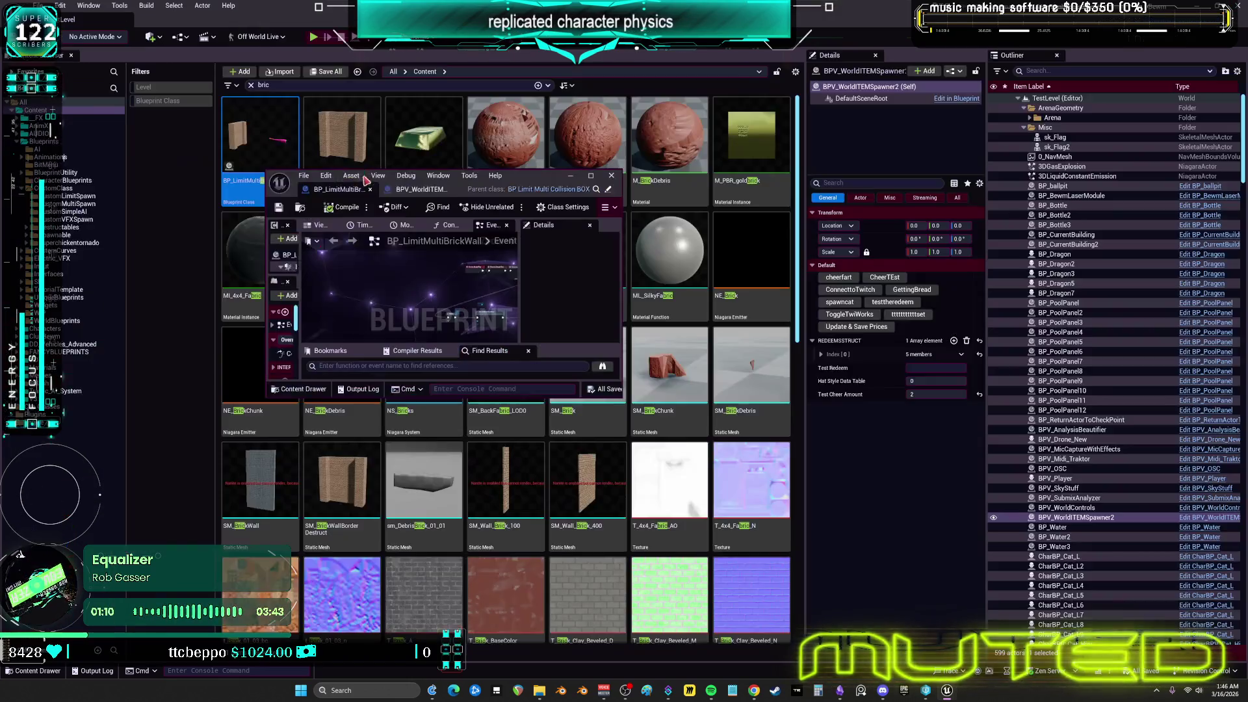
click(640, 206)
click(821, 355)
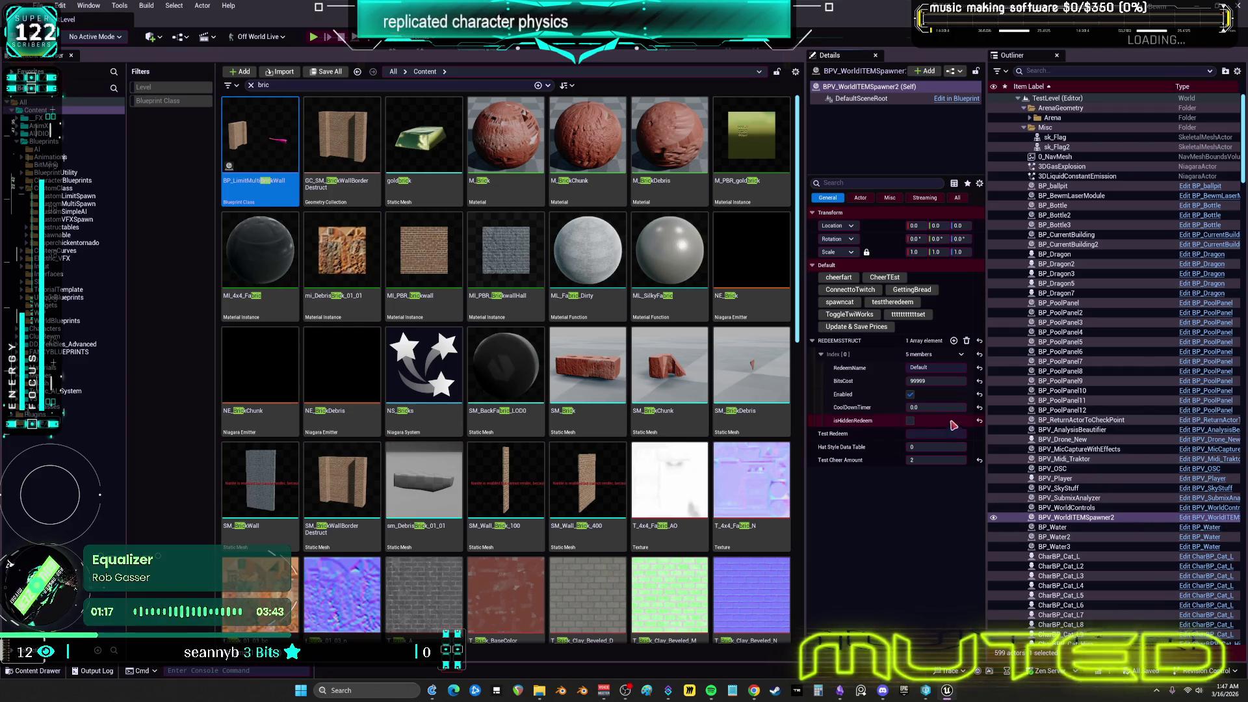
click(936, 368)
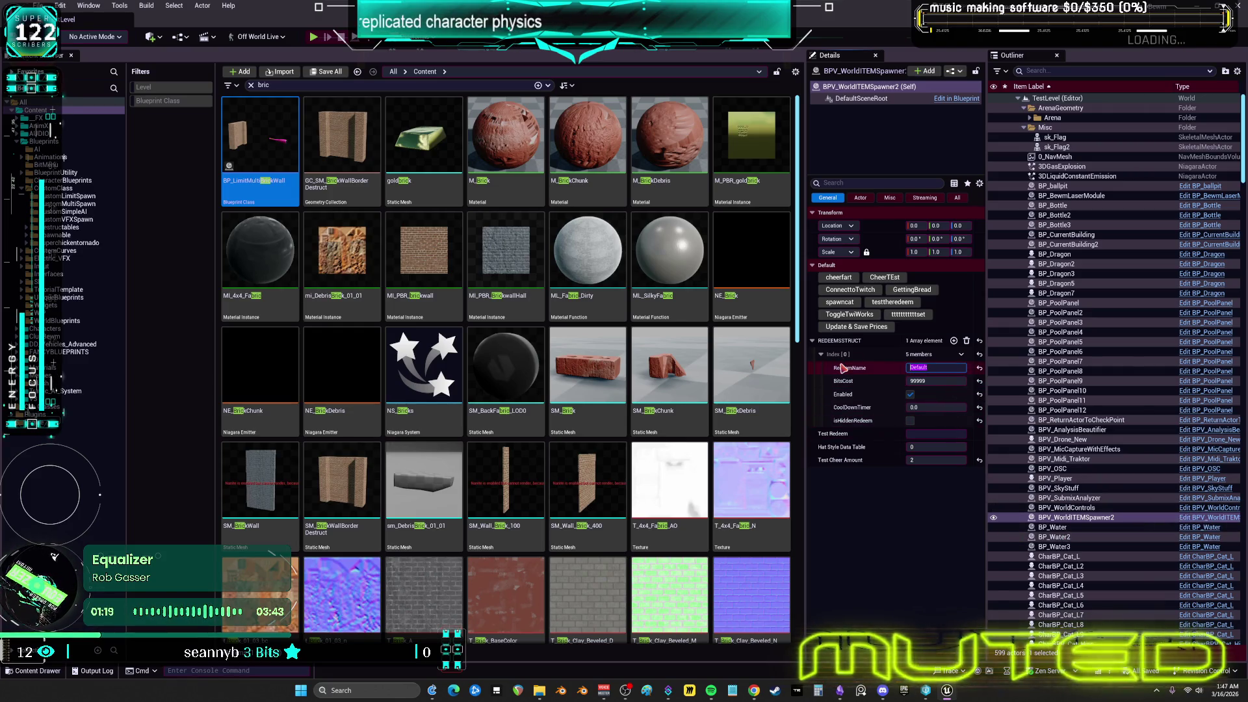
click(1211, 523)
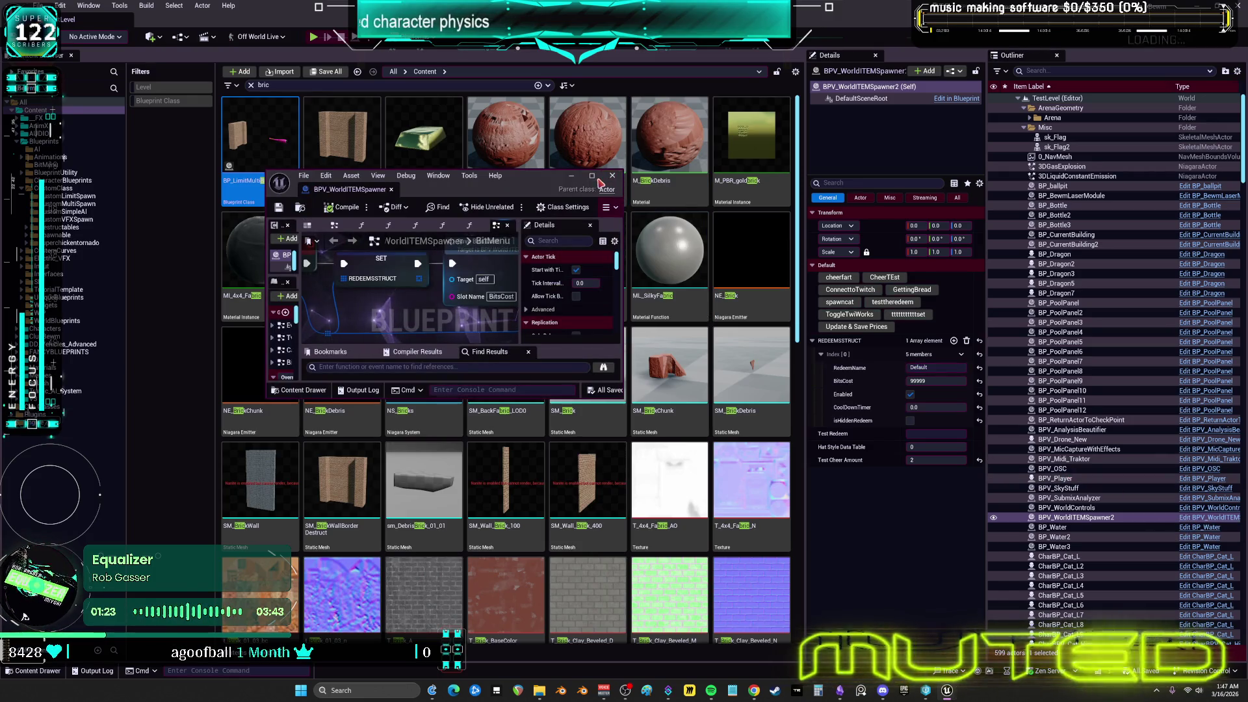
click(592, 176)
scroll(489, 200, down, 1)
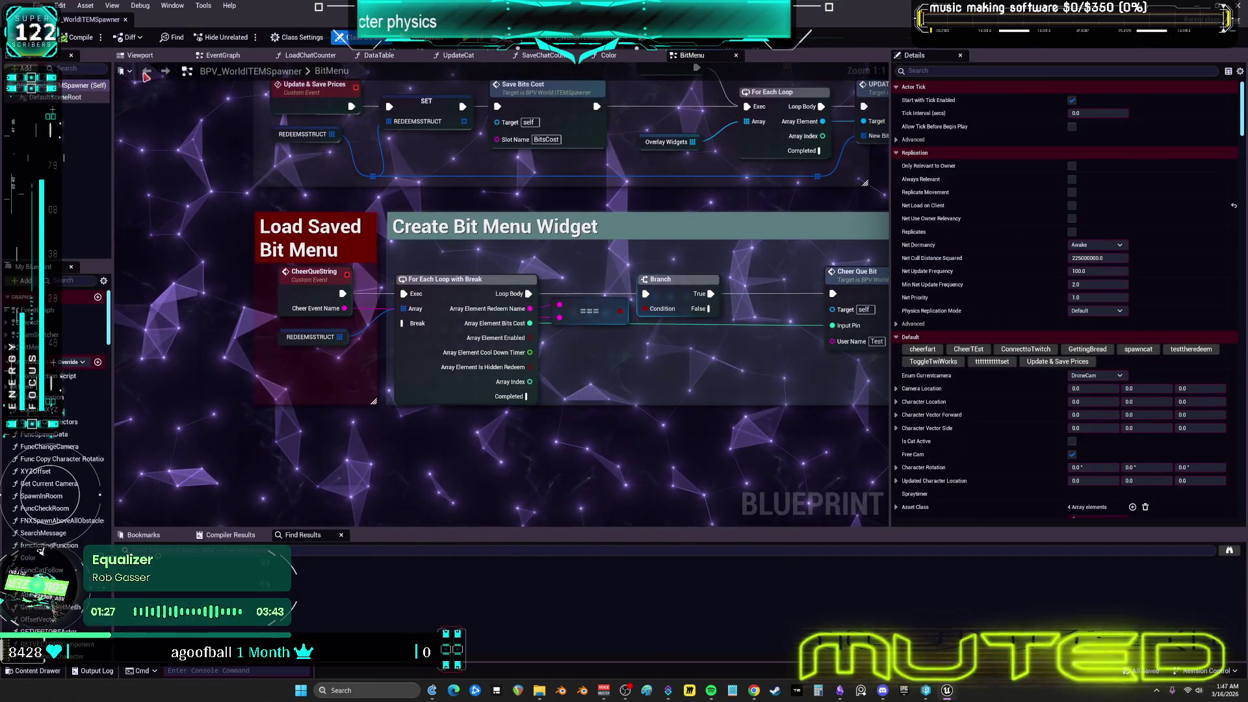
click(39, 310)
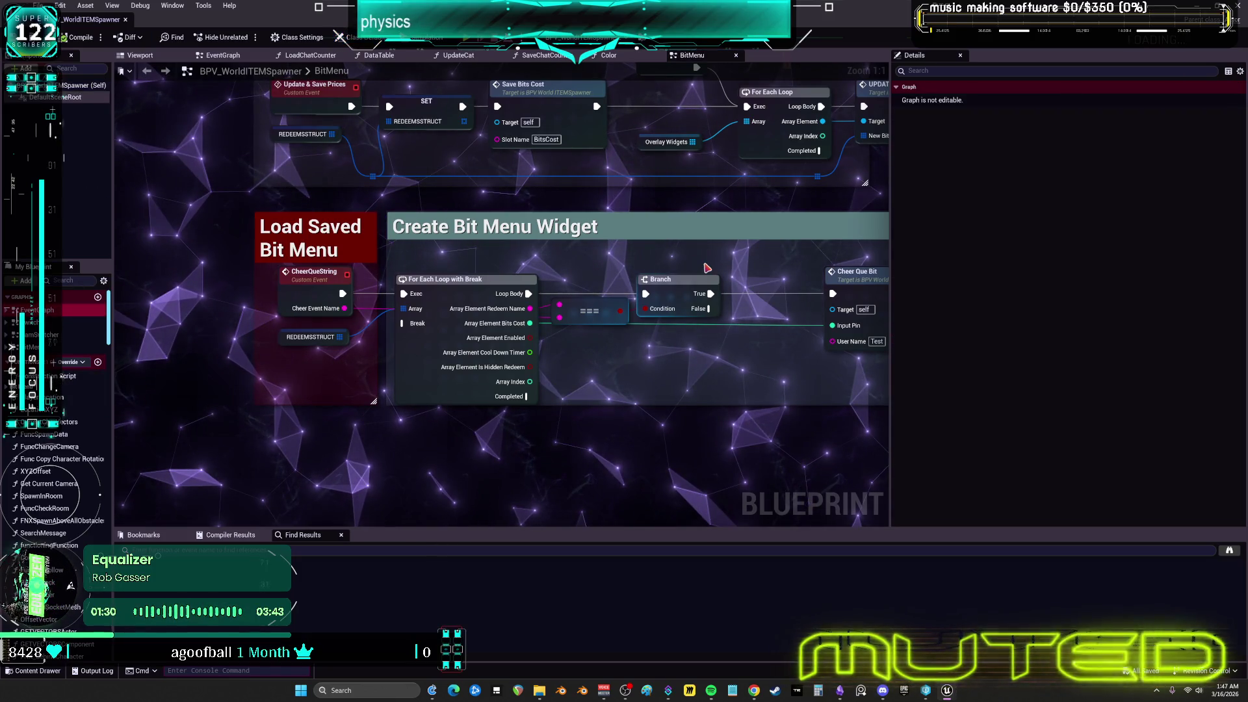
scroll(599, 312, up, 6)
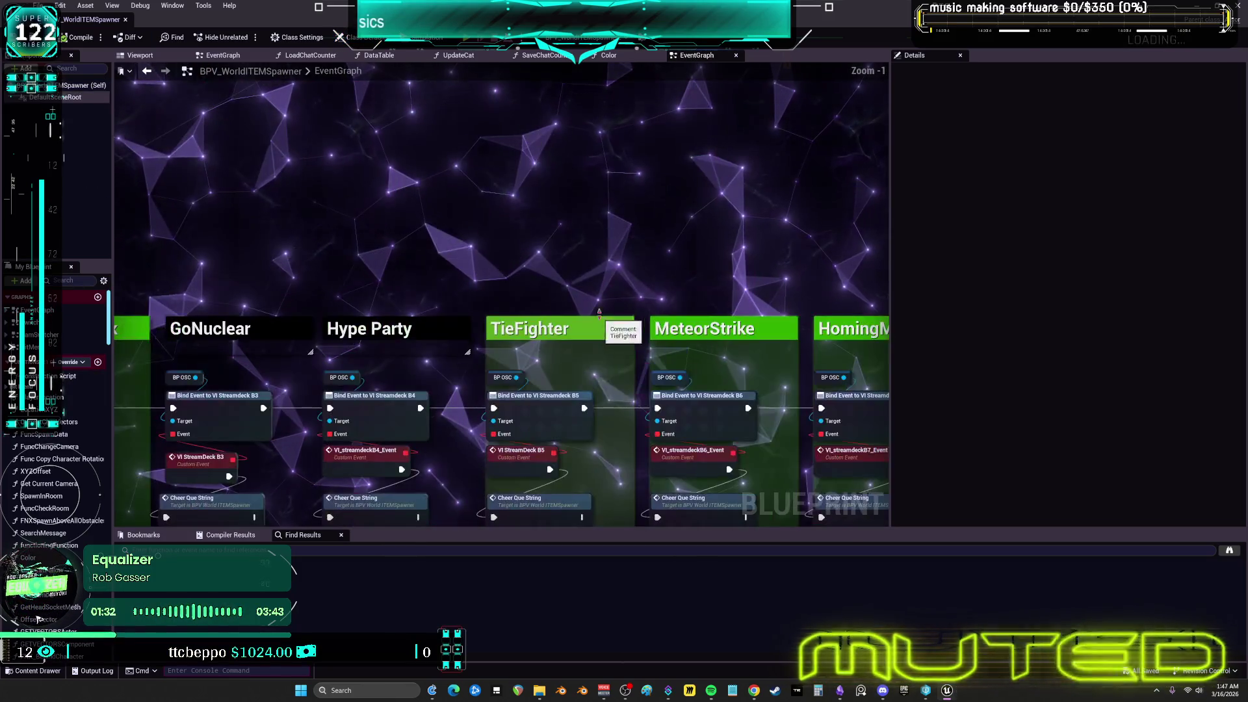
drag(599, 312, 620, 4)
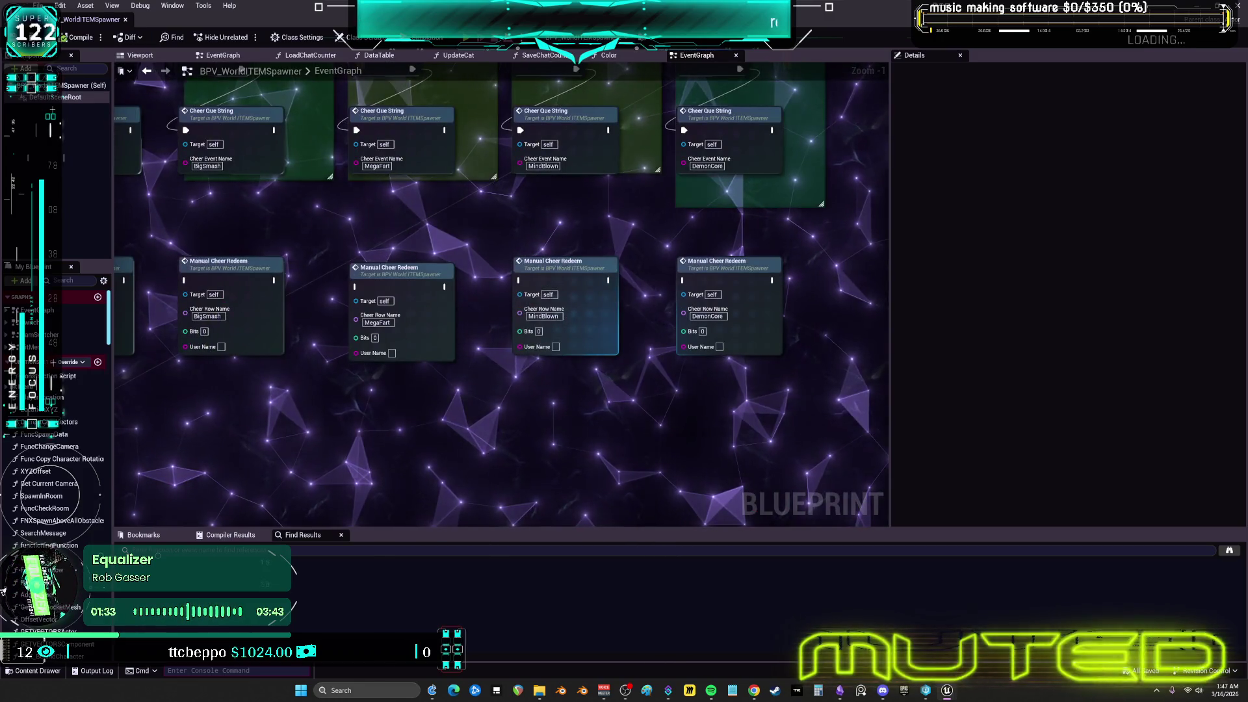
drag(212, 165, 690, 256)
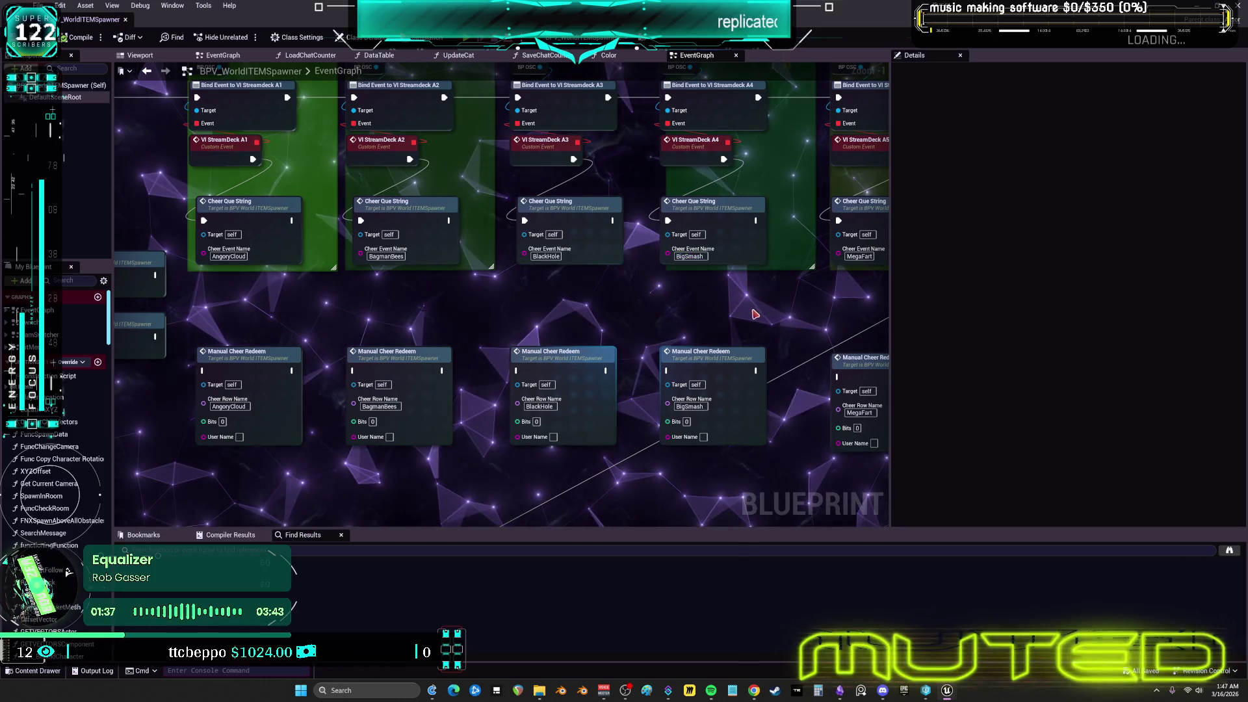
key(alt+Tab)
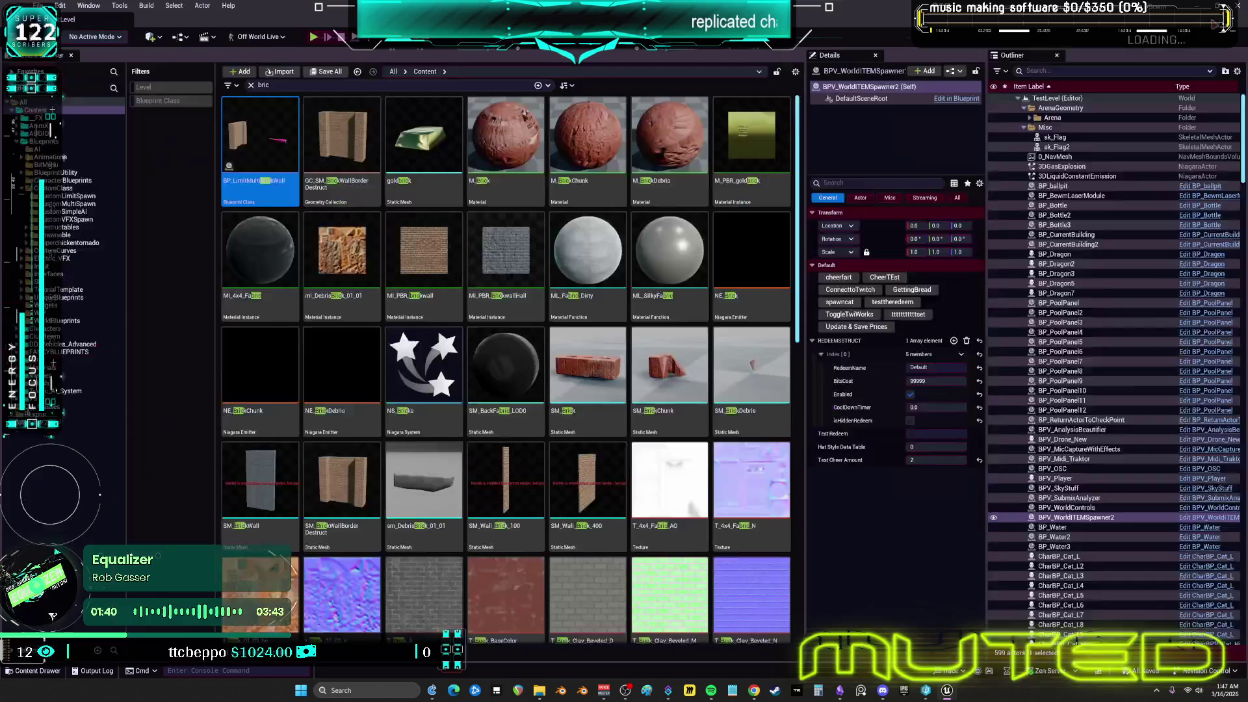
Name the first redeem entry BigSmash and start a Play In Editor session
click(936, 367)
text(BigSmash)
click(916, 380)
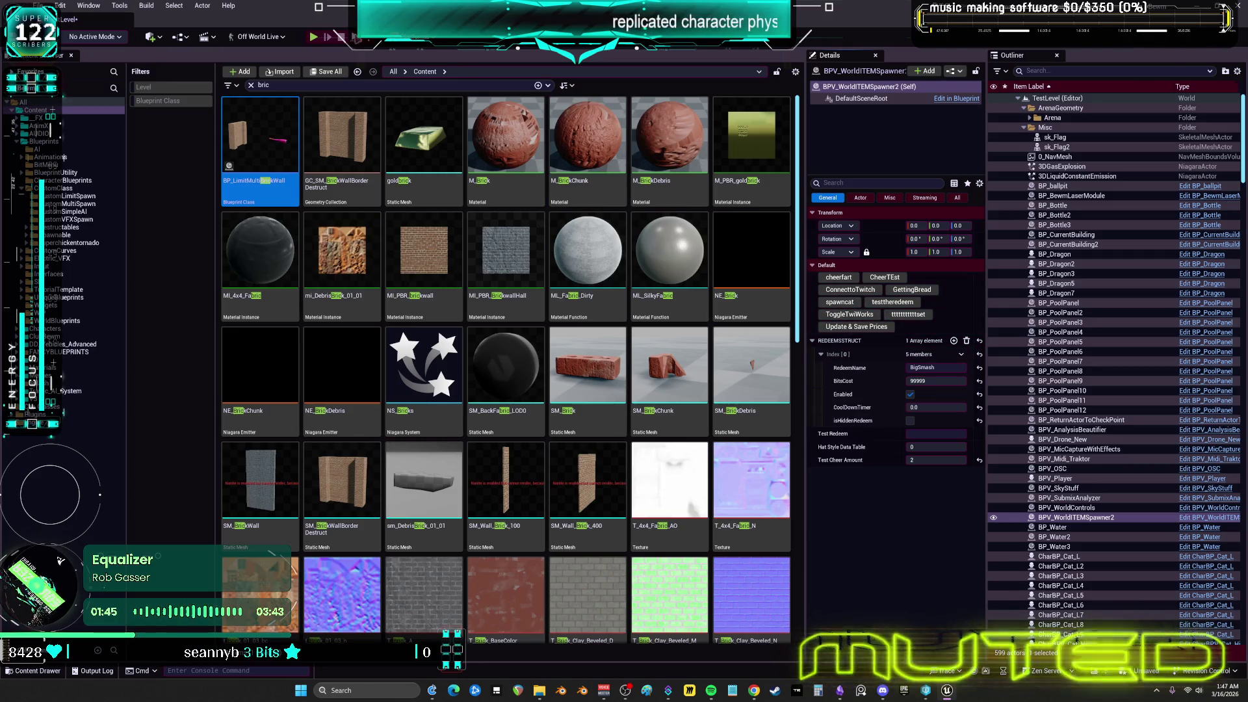
key(alt+p)
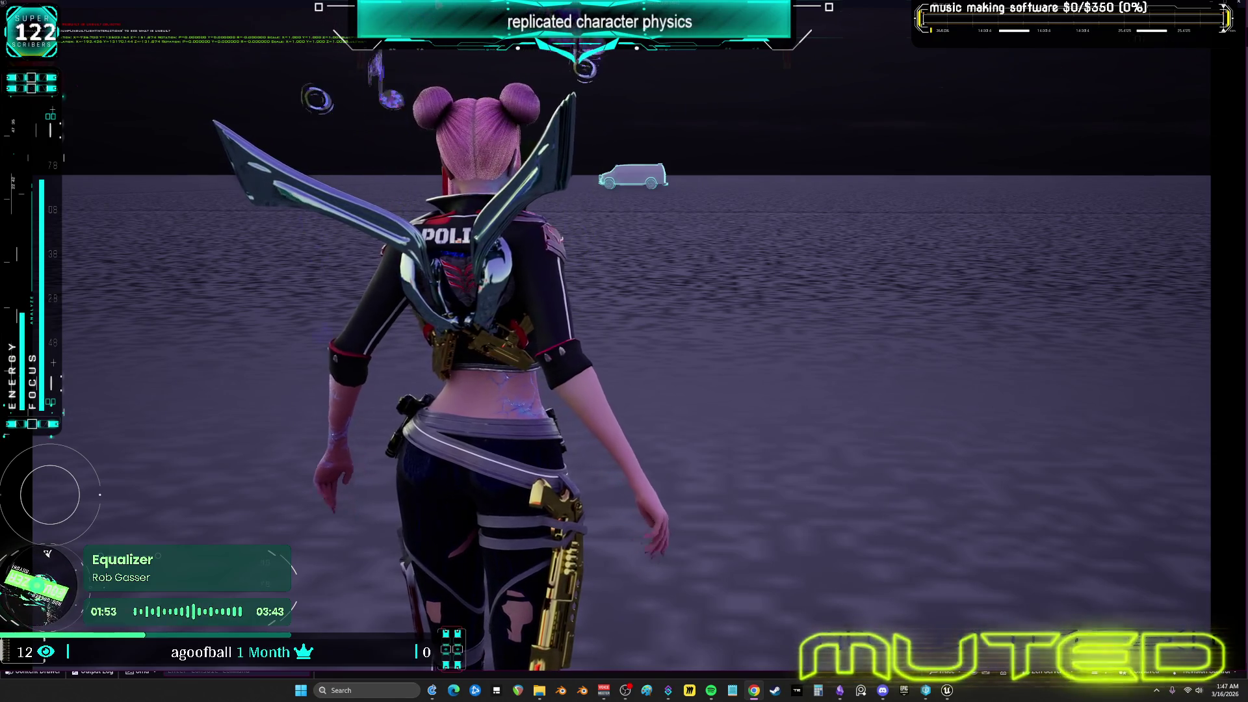
Spawn bread and pastries with the F cheer key, then window the play session small over the editor
key(f)
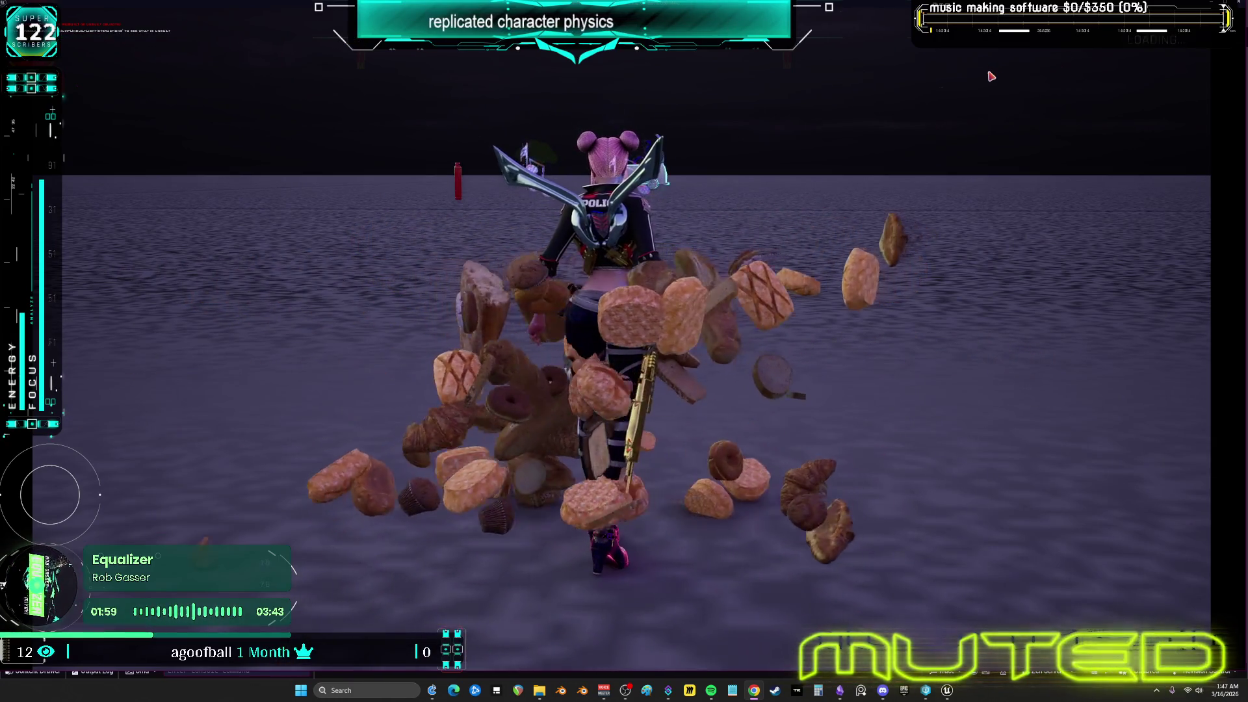
key(alt+Return)
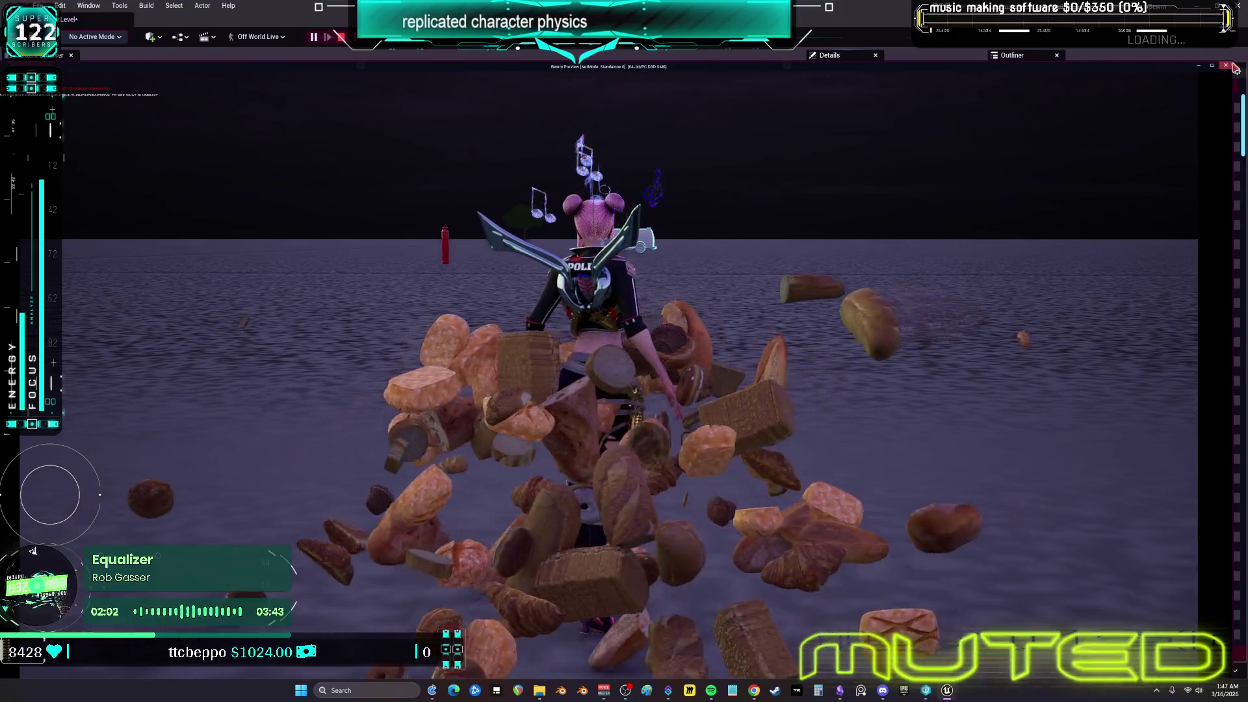
mouse_move(1236, 67)
mouse_down()
mouse_move(571, 354)
mouse_move(383, 381)
mouse_up()
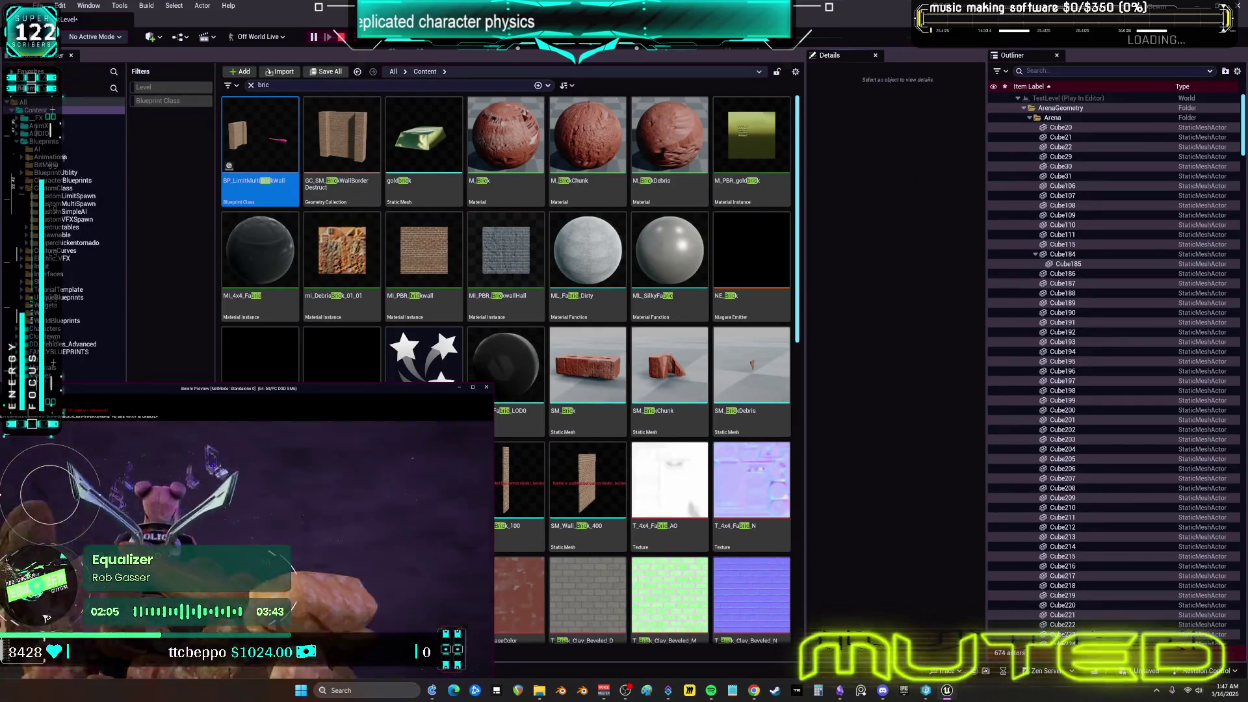
Set the running BPV_WorldITEMSpawner2's BigSmash BitsCost to 10 and Update & Save Prices
click(1077, 70)
text(world)
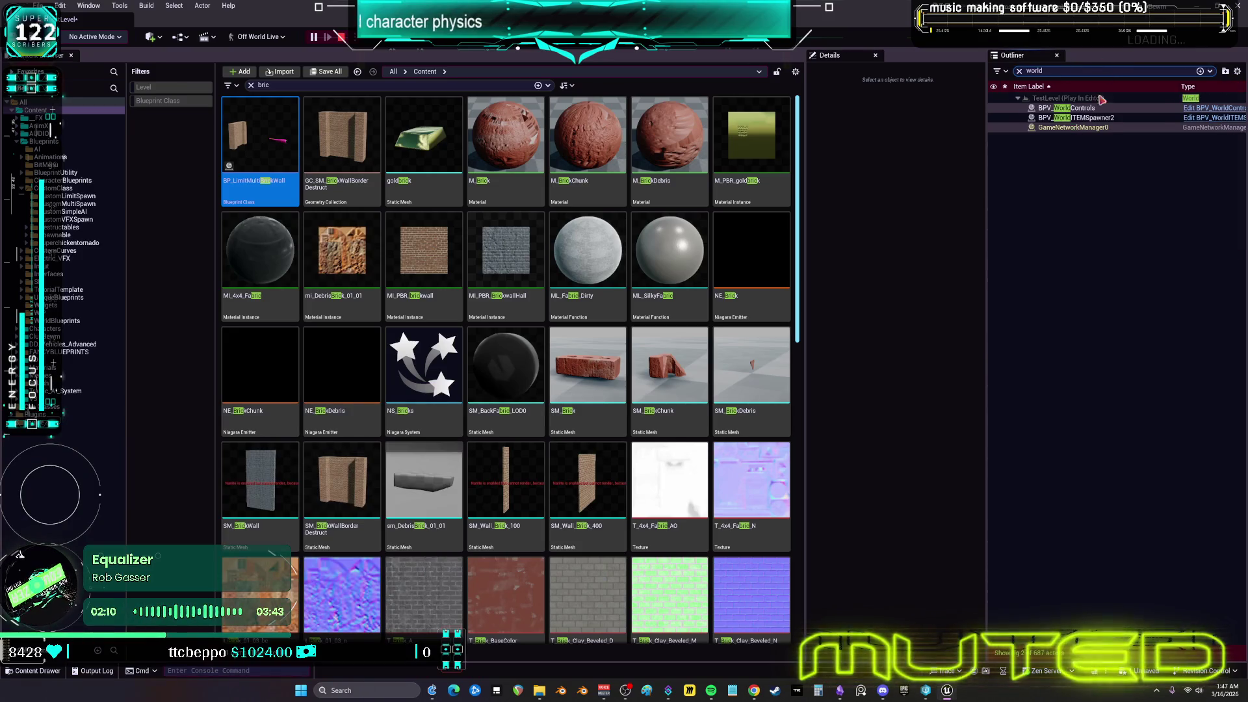
click(1105, 118)
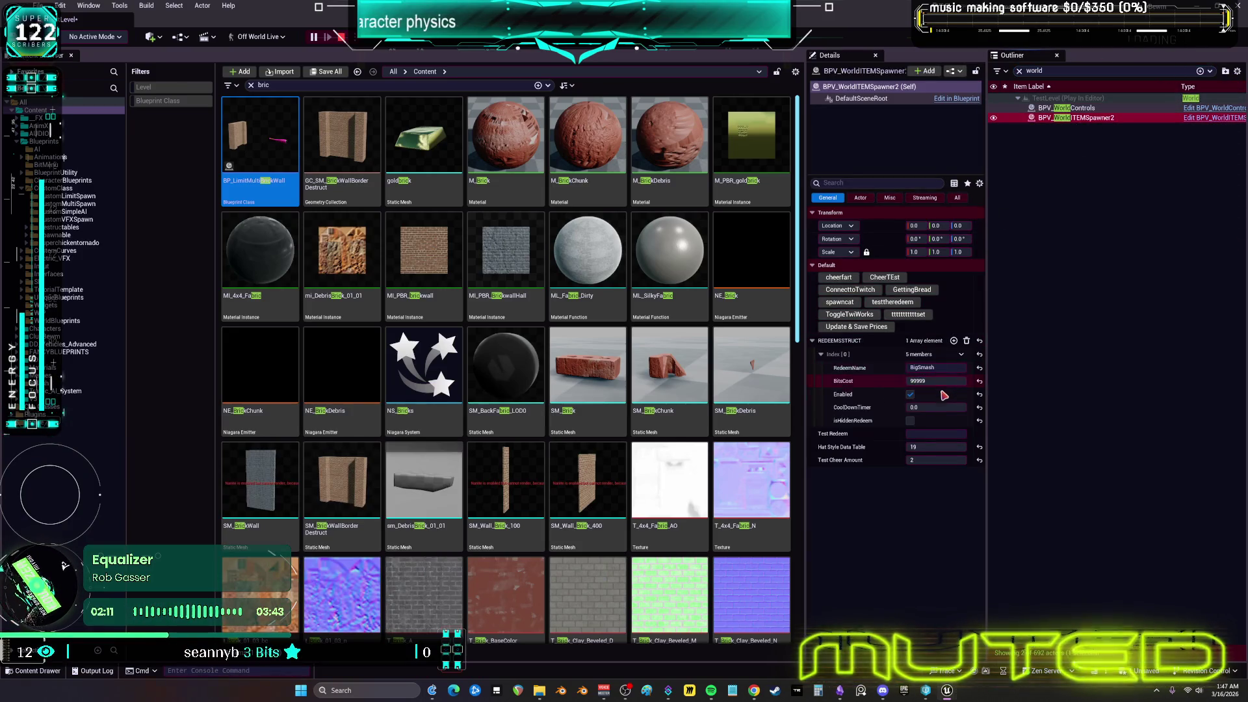
drag(934, 382, 920, 382)
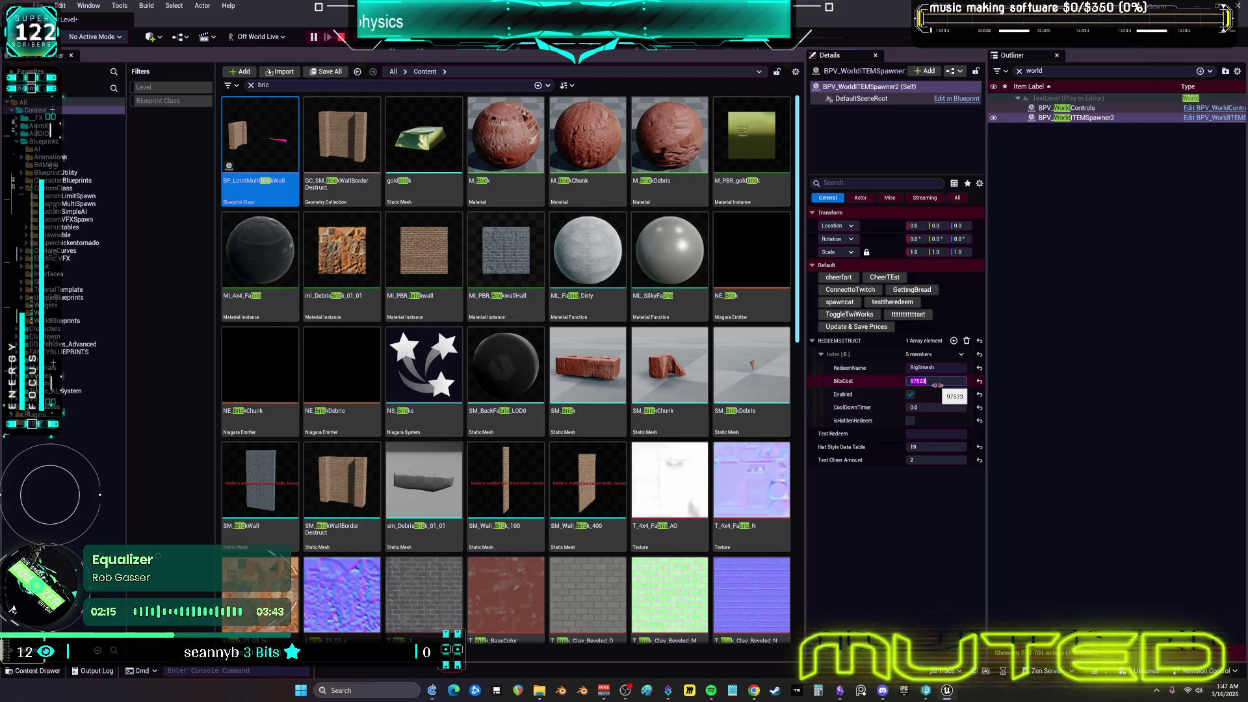
click(875, 327)
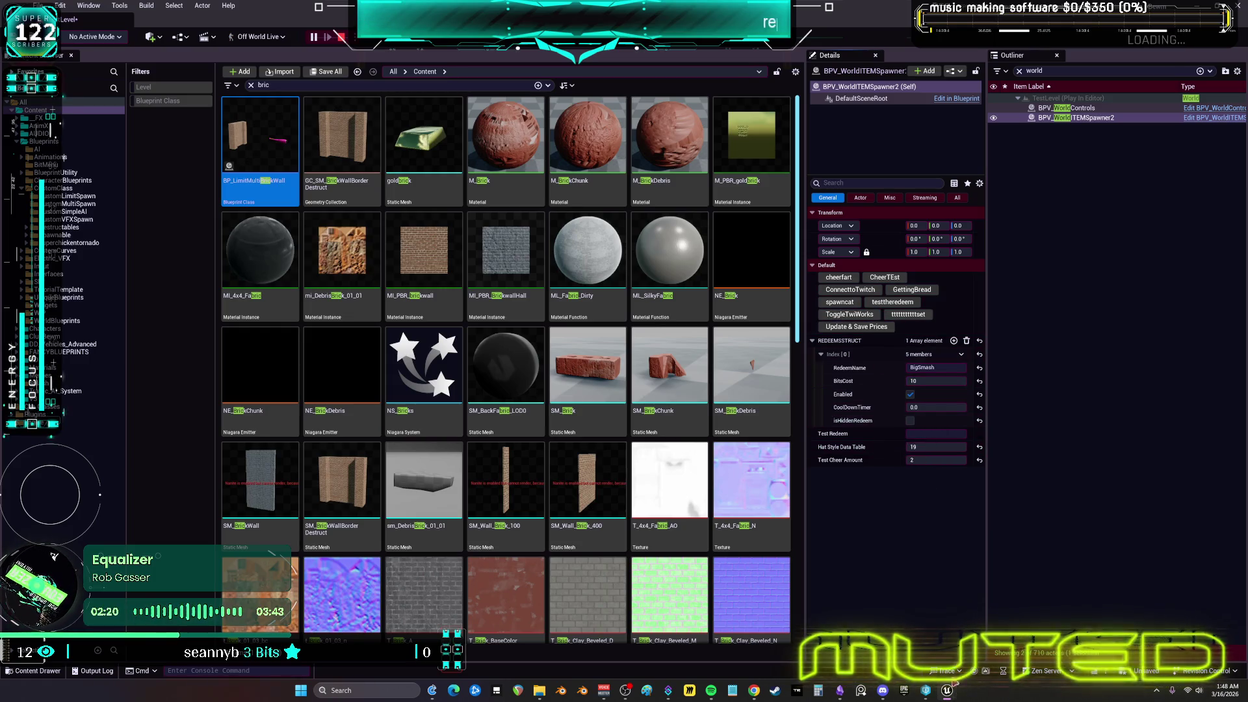
click(995, 665)
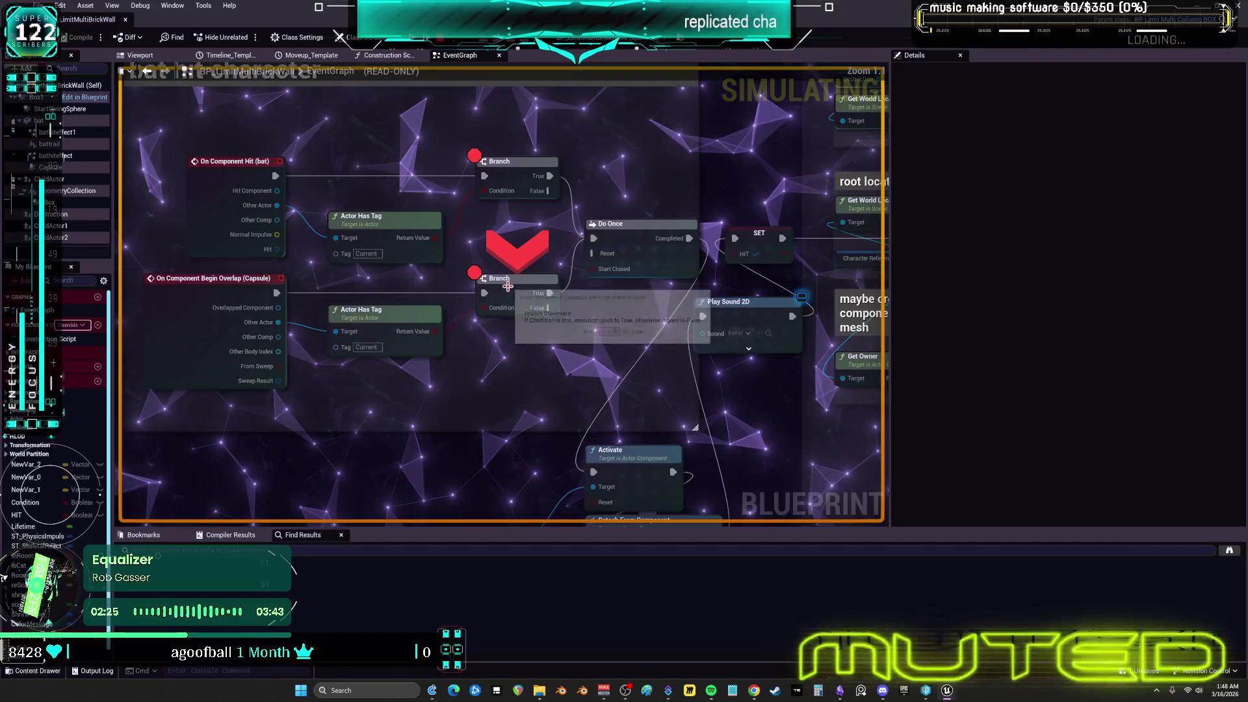
Step the paused execution with F10 through Activate to Detach From Component
mouse_move(486, 314)
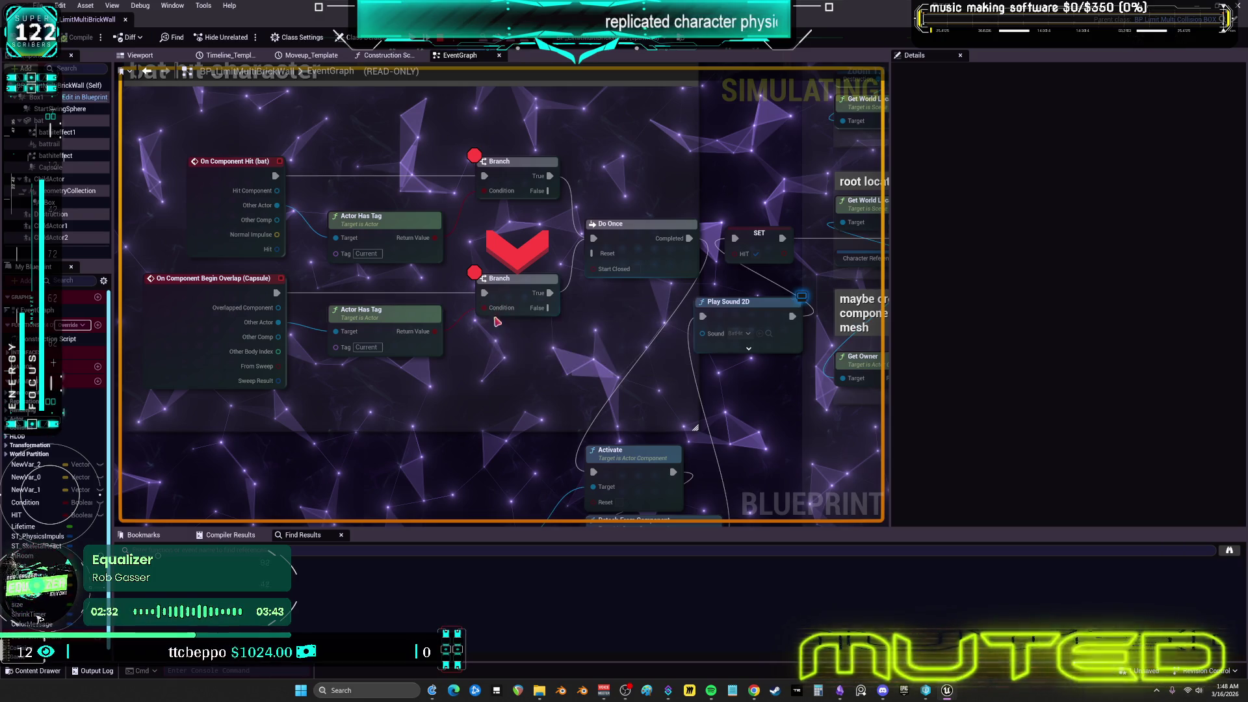
mouse_move(488, 191)
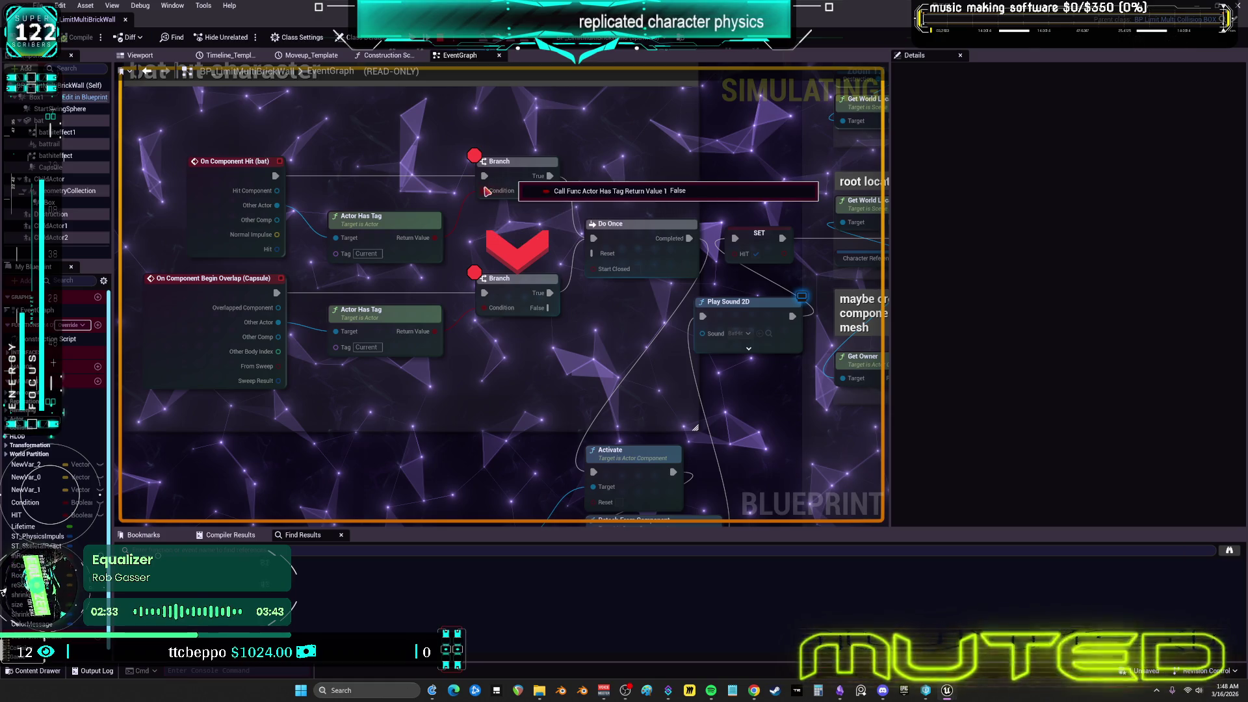
key(F10)
key(F10)
key(F10)
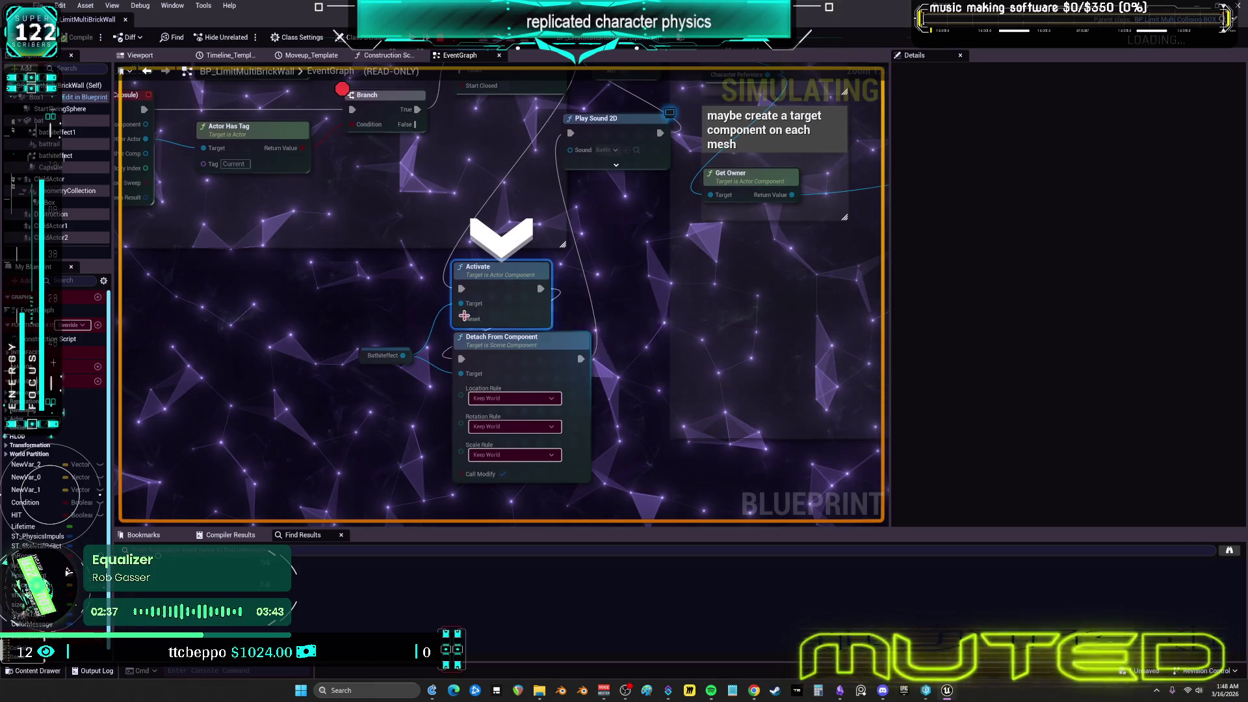
key(F10)
key(F10)
key(F10)
key(F10)
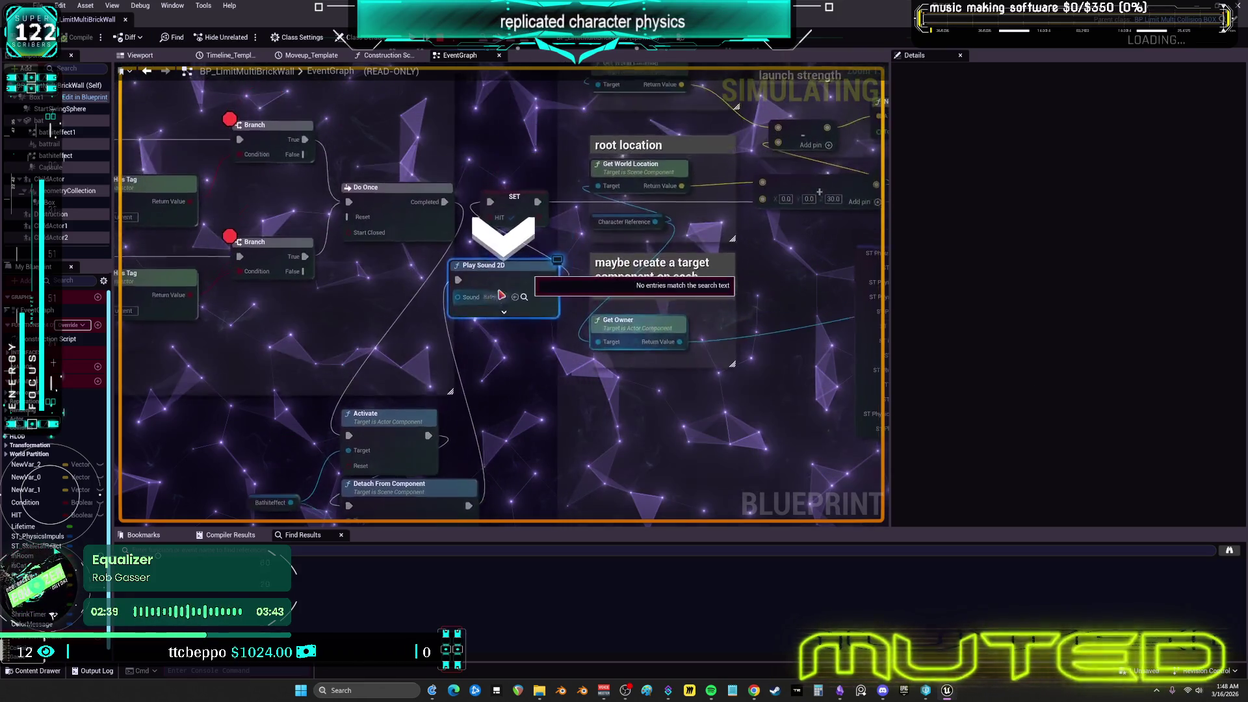
Inspect the root location's world location Return Value, showing X, Y and Z of zero
mouse_move(463, 223)
drag(463, 223, 585, 234)
mouse_move(318, 312)
mouse_down()
mouse_move(602, 323)
mouse_move(616, 394)
mouse_up()
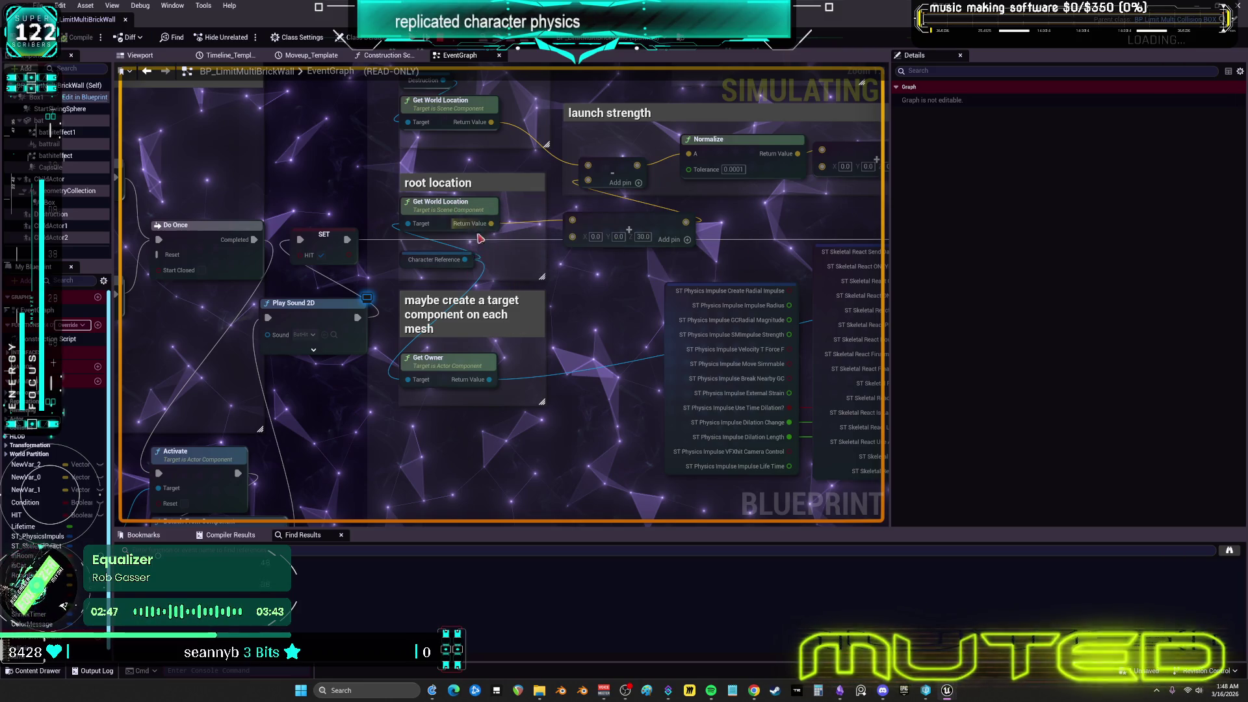
mouse_move(461, 261)
mouse_move(426, 230)
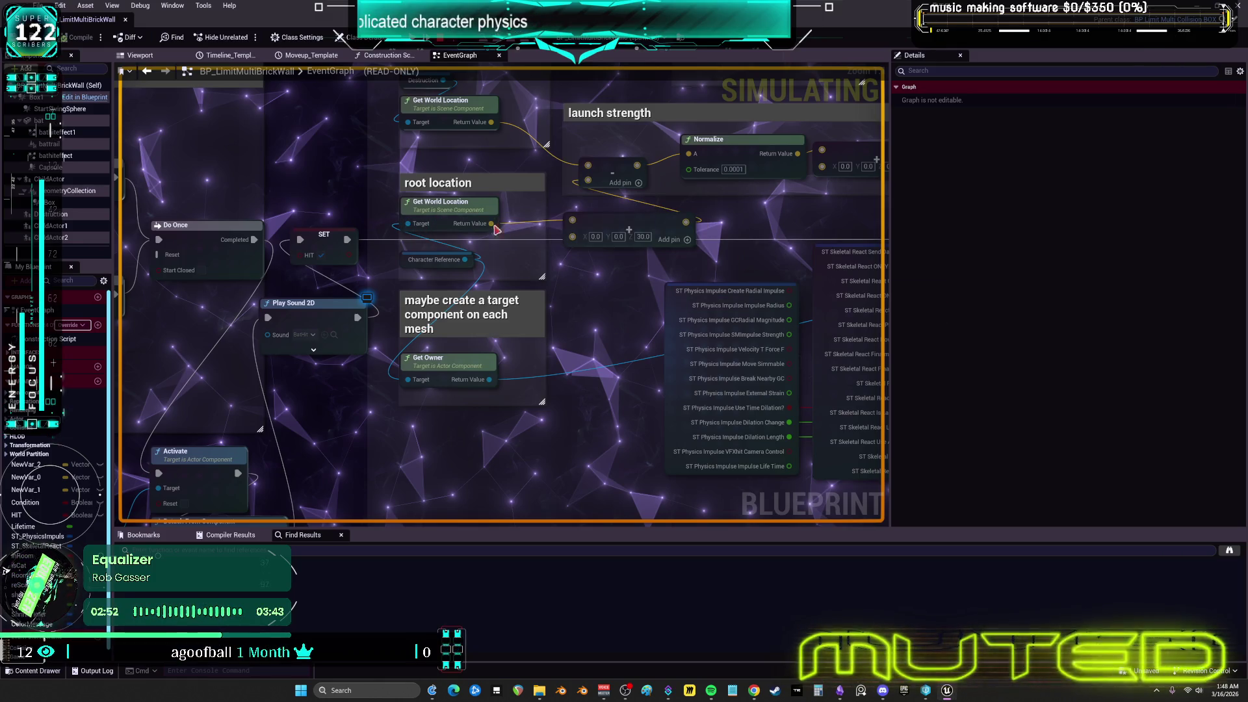
click(506, 235)
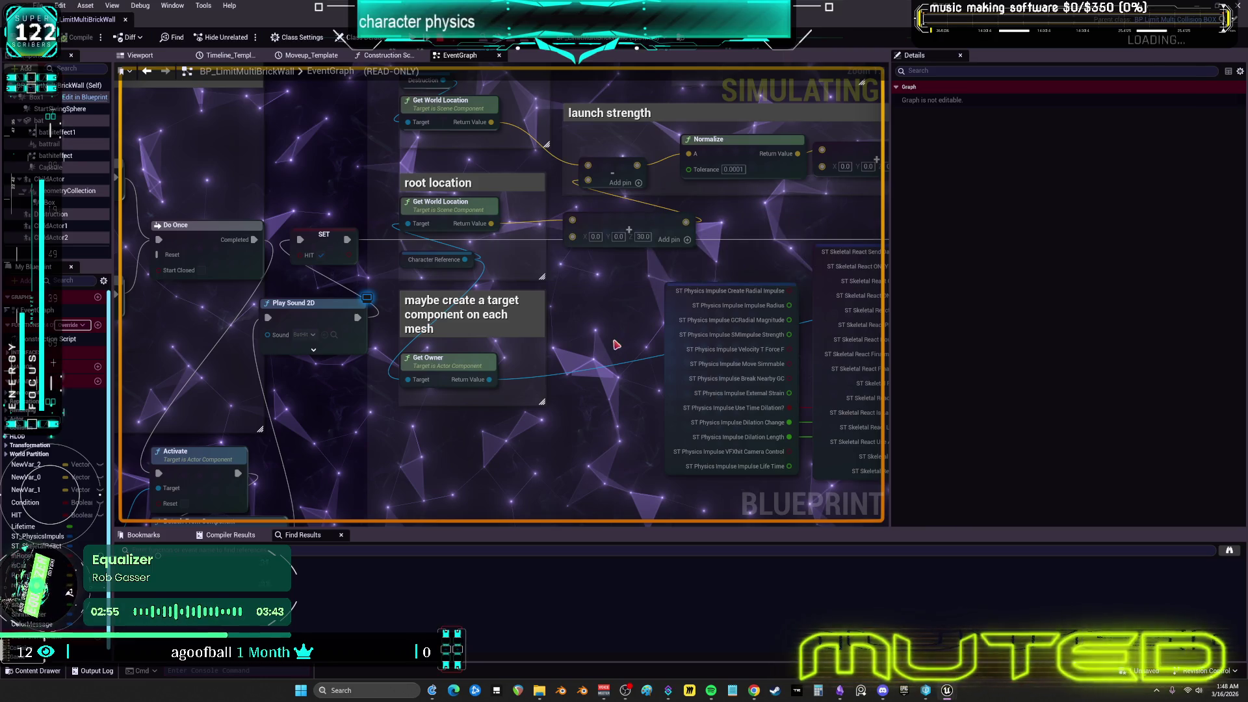
drag(594, 281, 587, 337)
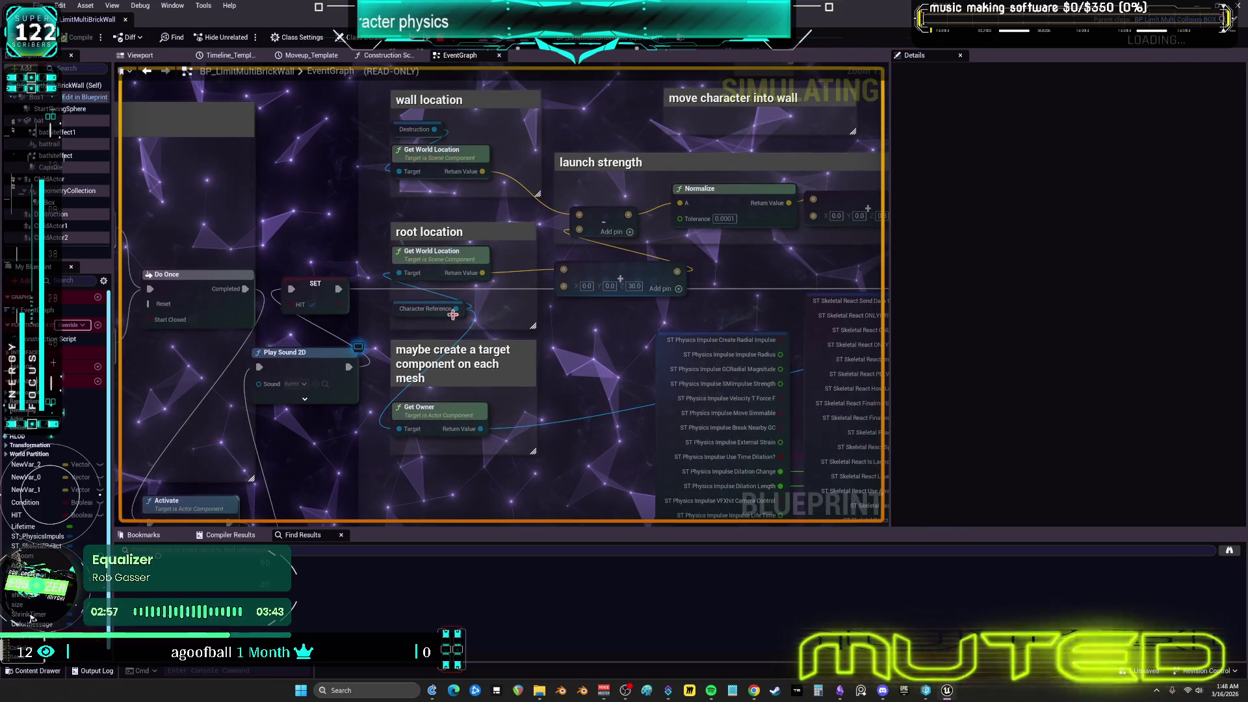
Expand the Character Reference debug bubble, confirming it points to the CollisionCylinder capsule component
click(472, 321)
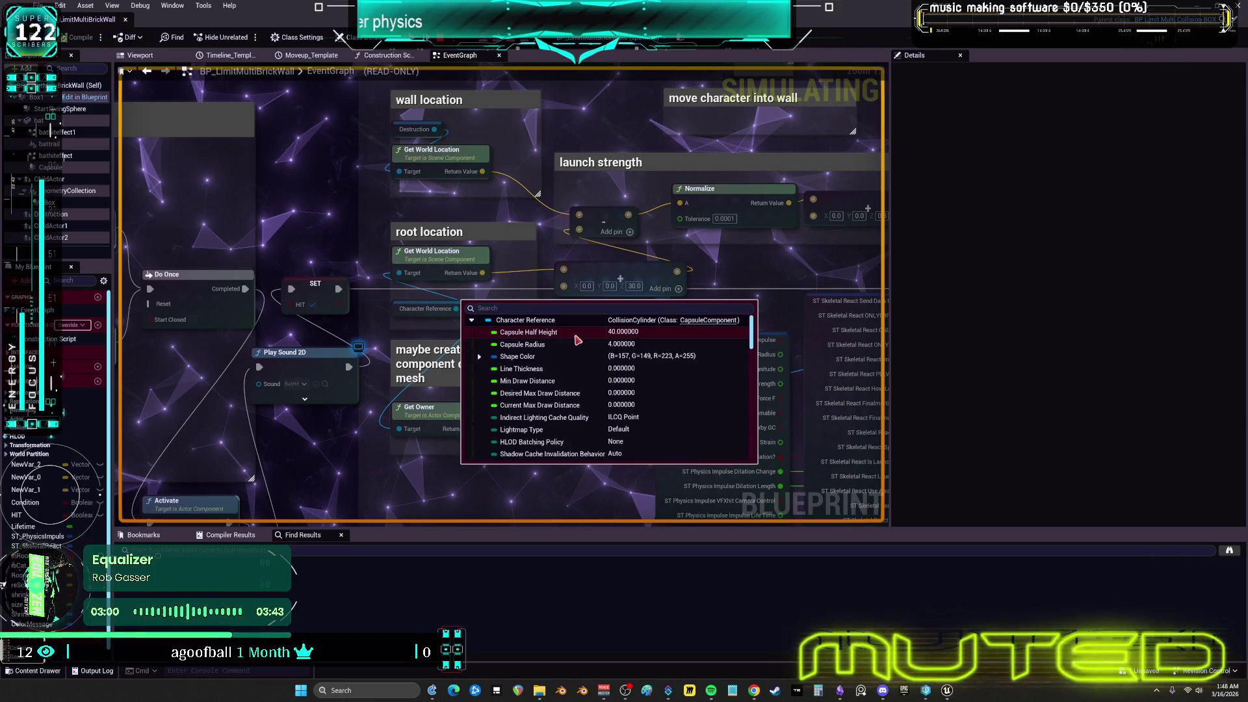
scroll(598, 377, down, 5)
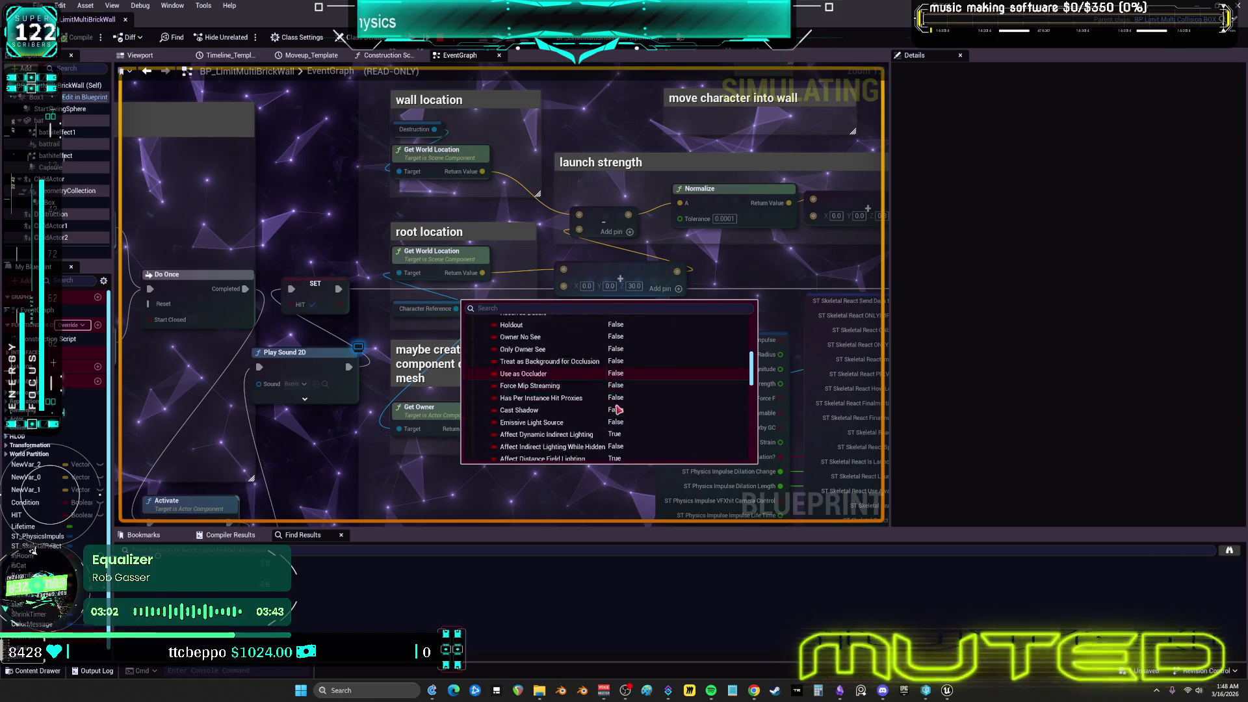
scroll(618, 409, down, 10)
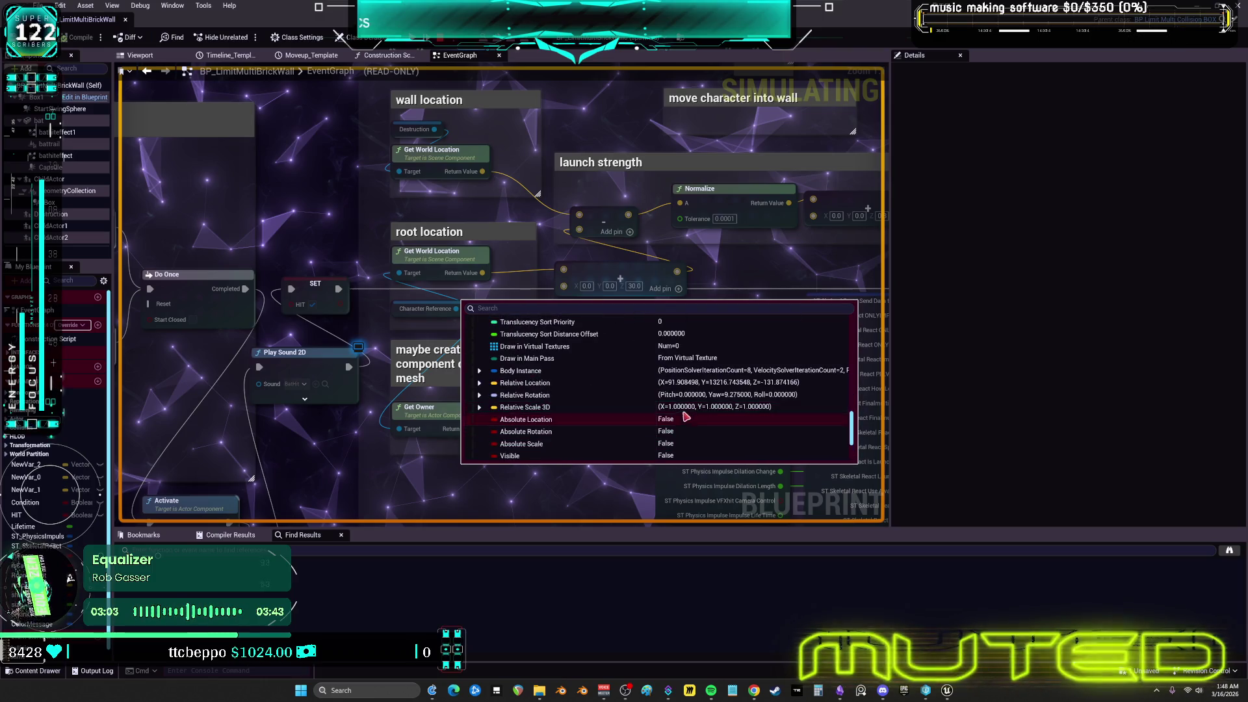
scroll(715, 399, up, 1)
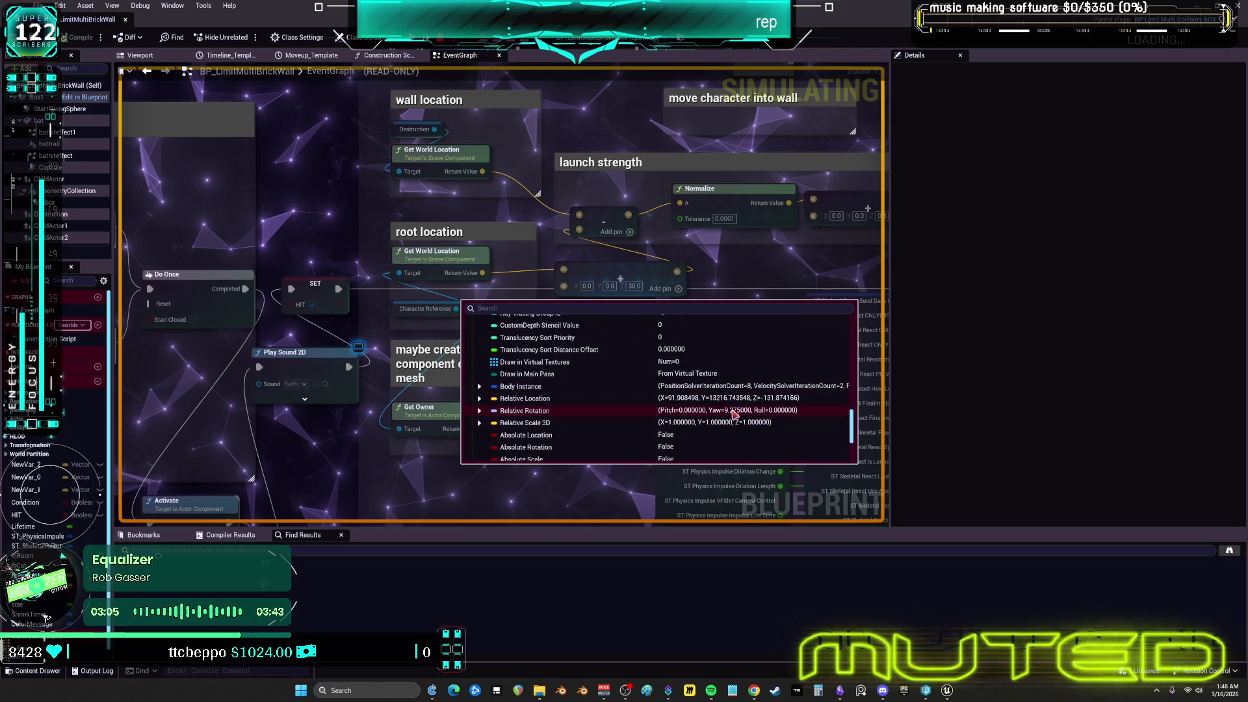
scroll(598, 411, down, 4)
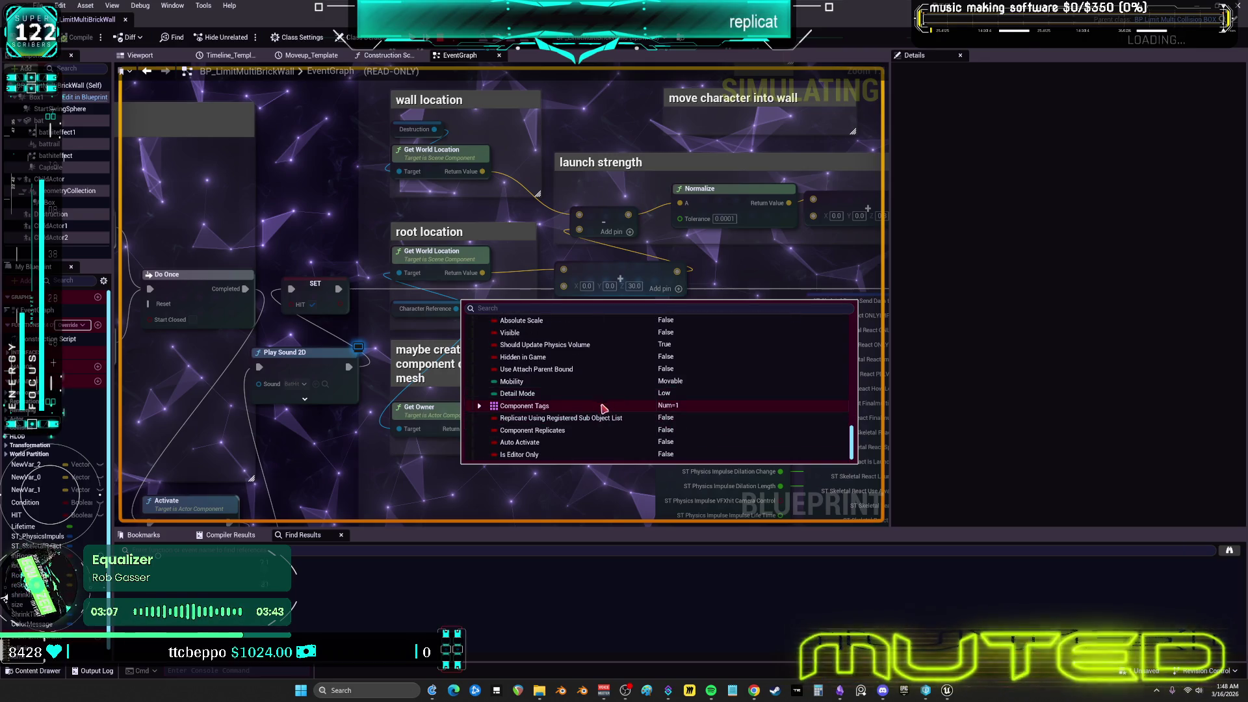
Select the Character Reference node and centre the launch strength (0, 0, 30) and wall location nodes
click(426, 309)
drag(543, 249, 654, 235)
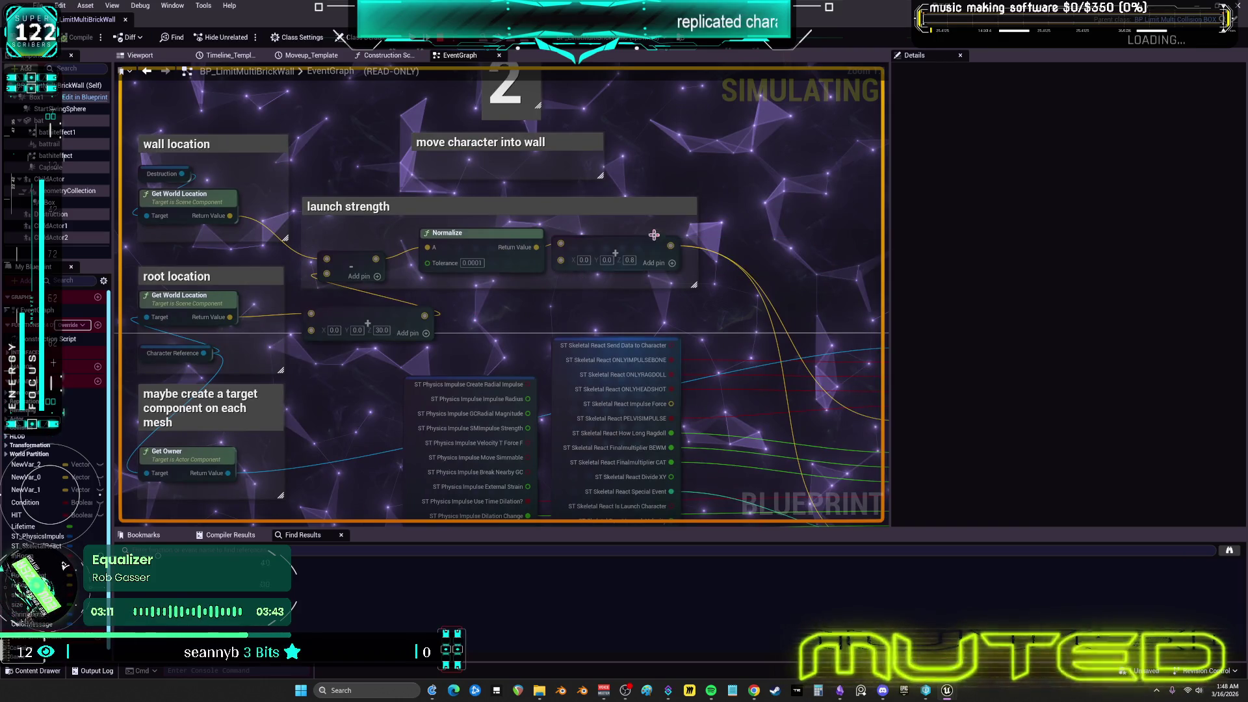
scroll(668, 251, up, 2)
scroll(793, 307, down, 2)
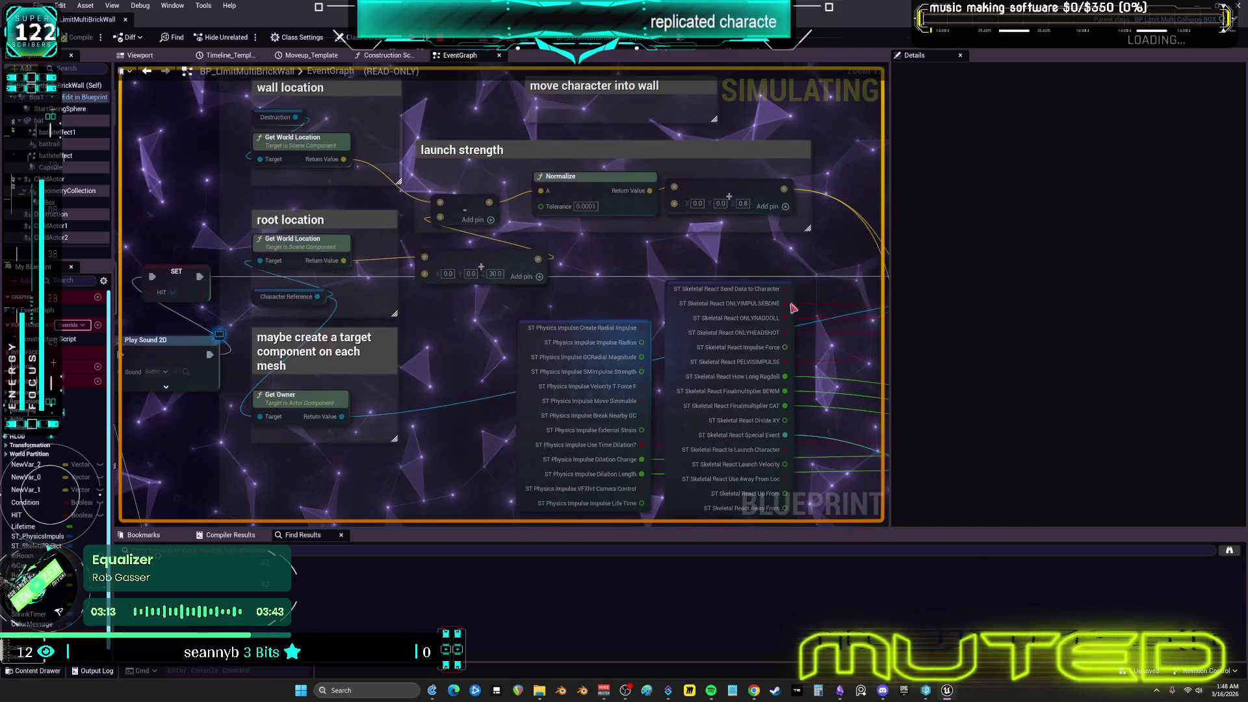
scroll(390, 163, up, 2)
scroll(493, 204, down, 2)
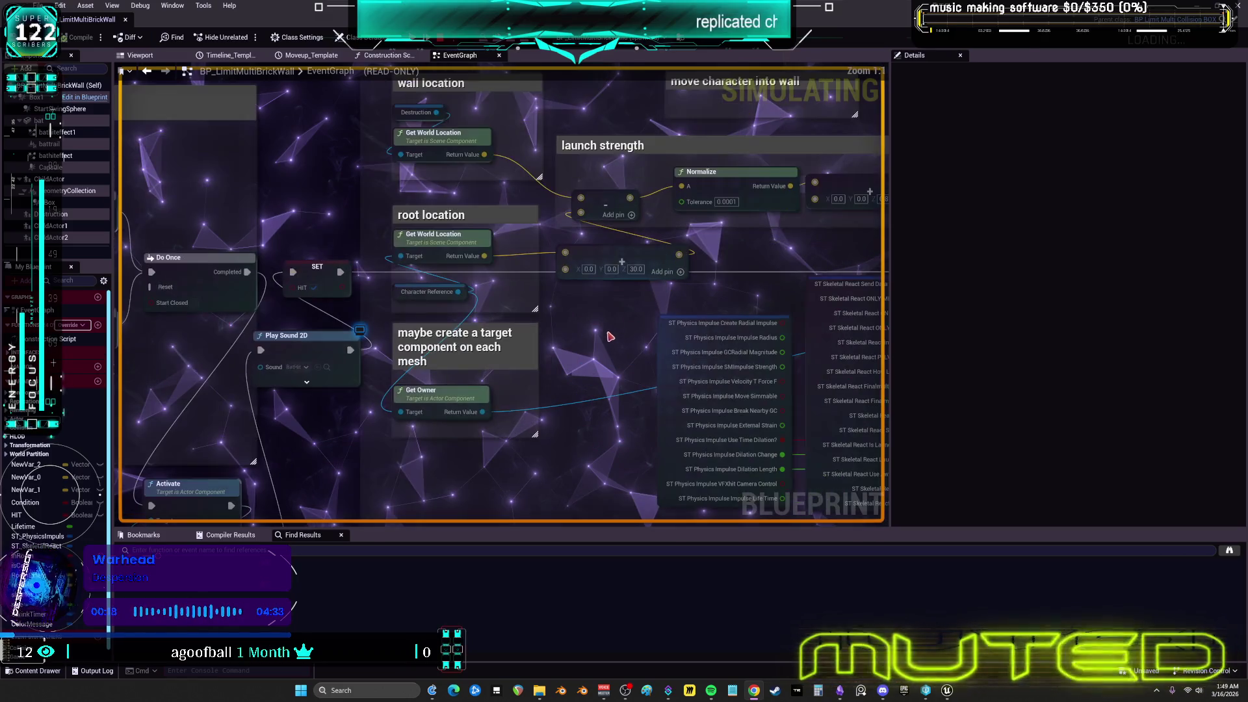
Read the root location's X, Y, Z debug value and bring BPI Skeletal Impulse into view
mouse_move(484, 261)
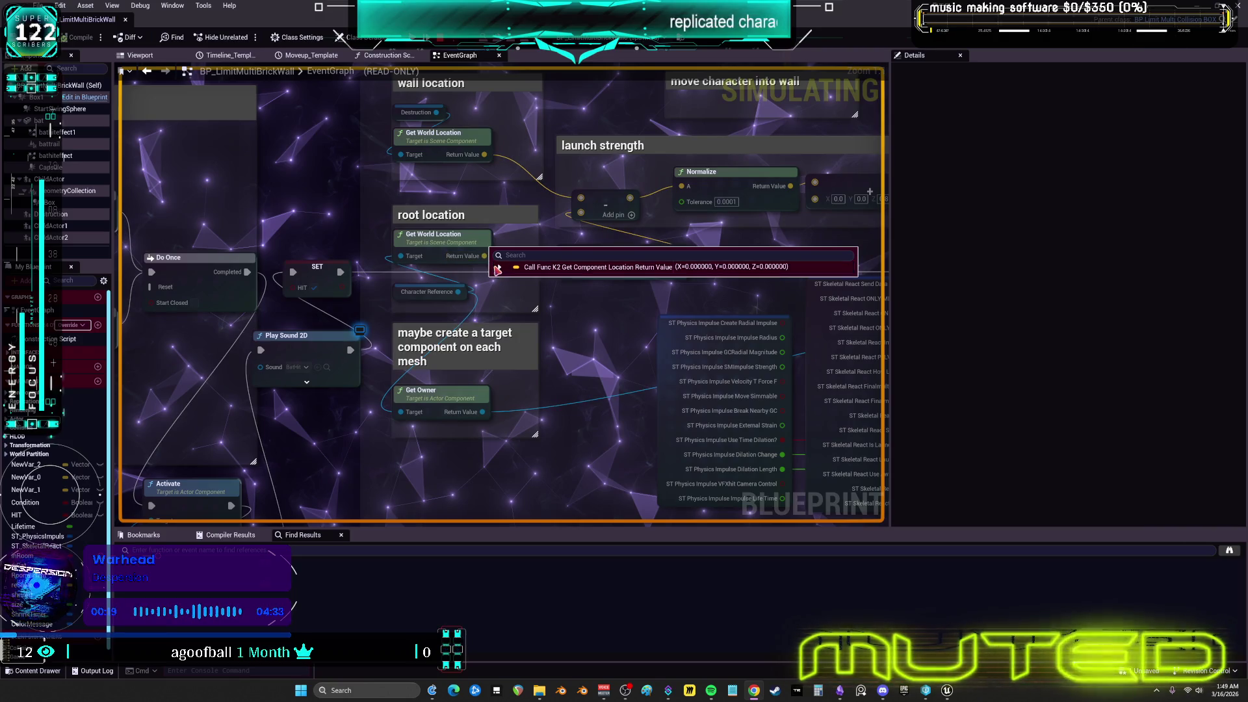
click(497, 267)
click(524, 333)
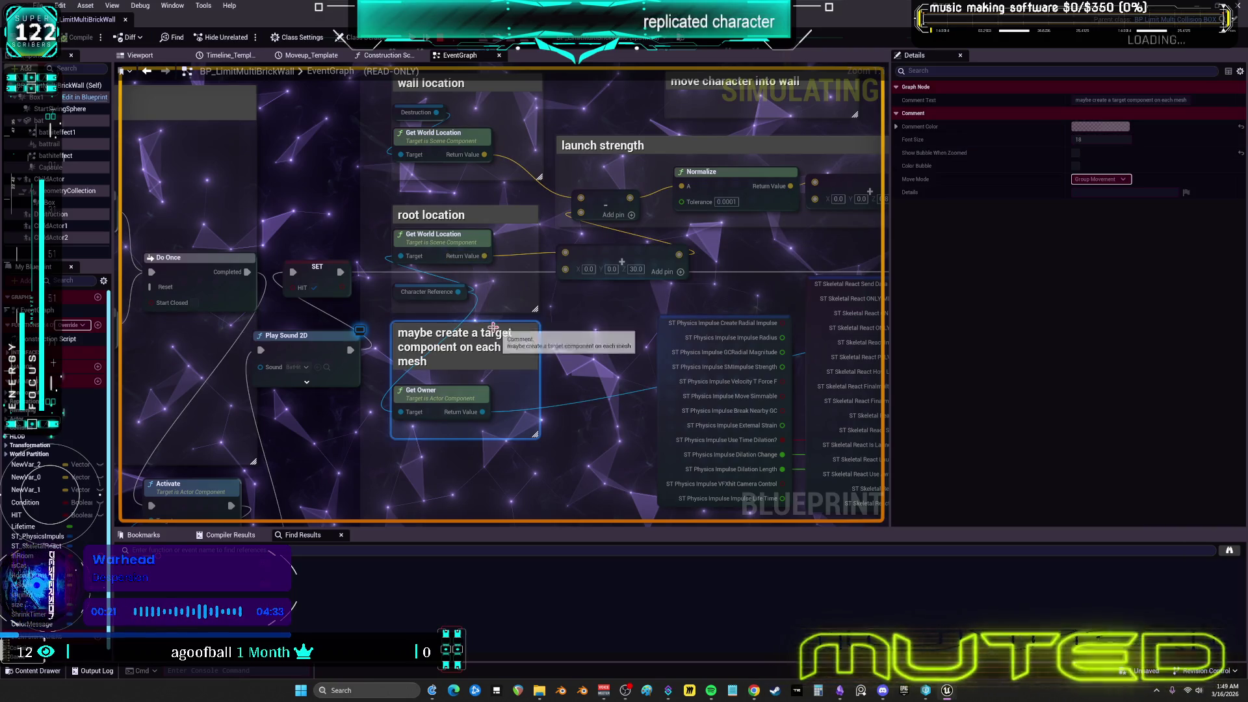
mouse_move(443, 299)
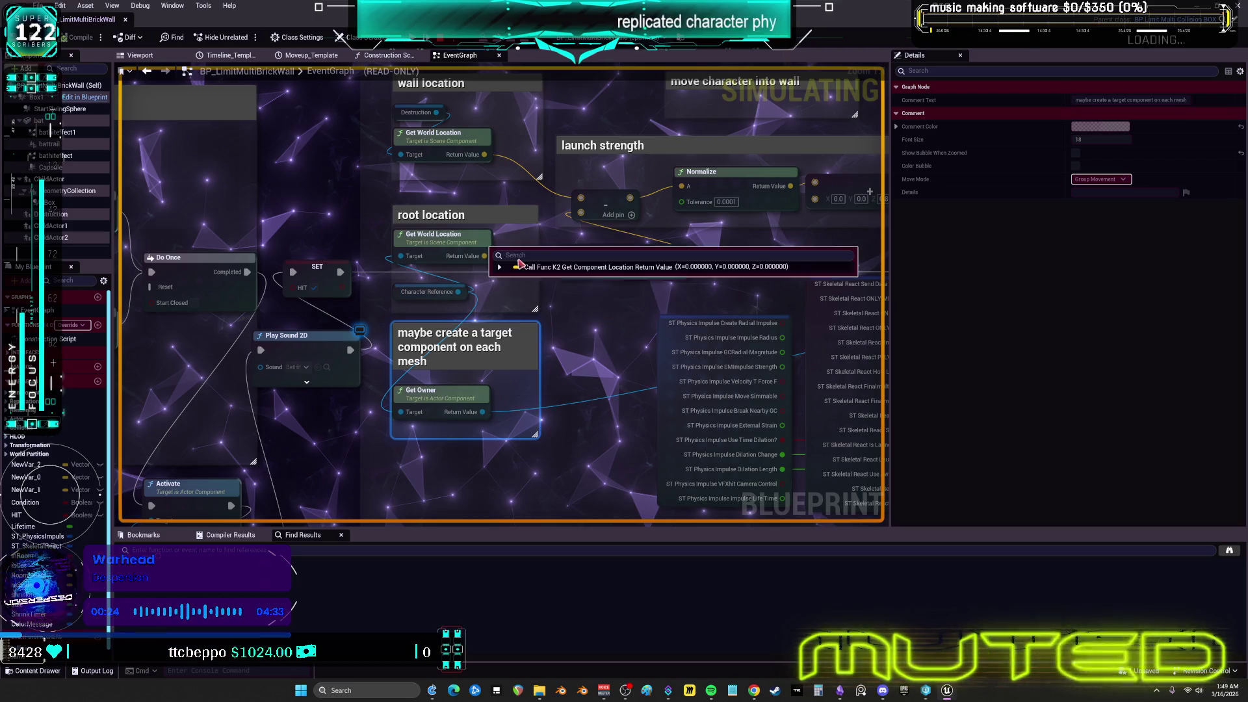
drag(746, 228, 629, 237)
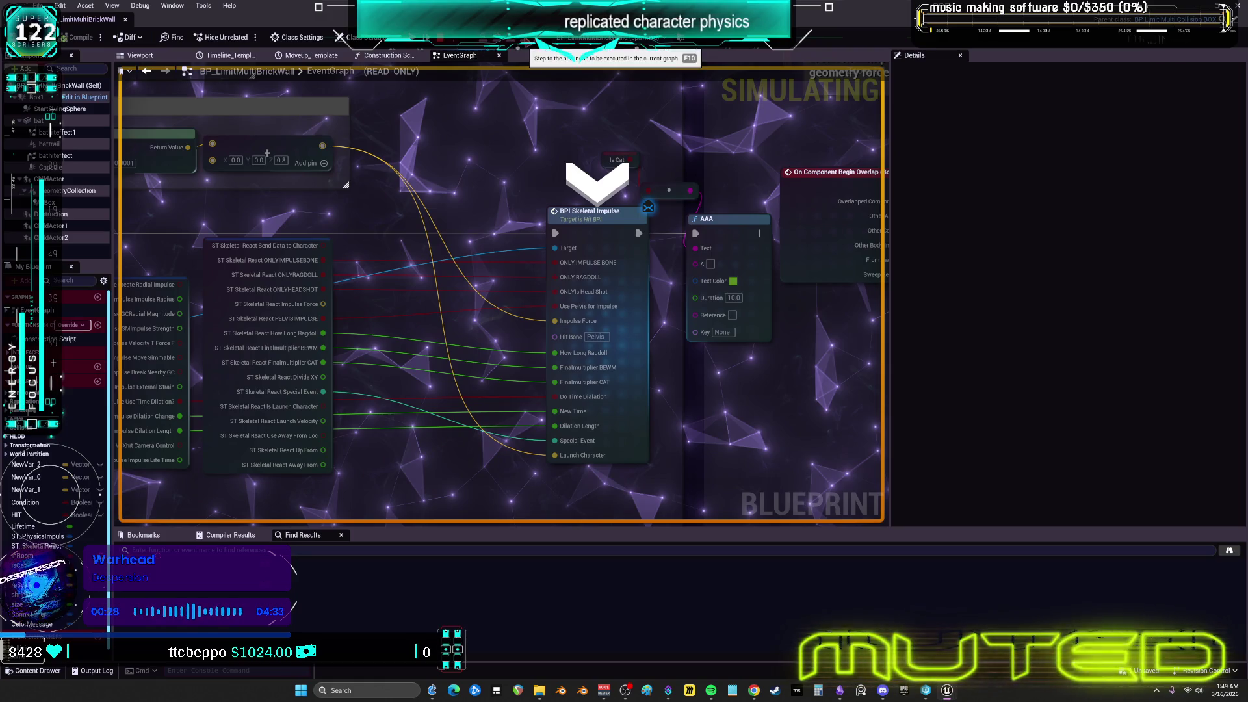
Step past BPI Skeletal Impulse with F10, checking the summed launch vector, up to the AAA node
key(F10)
mouse_move(327, 337)
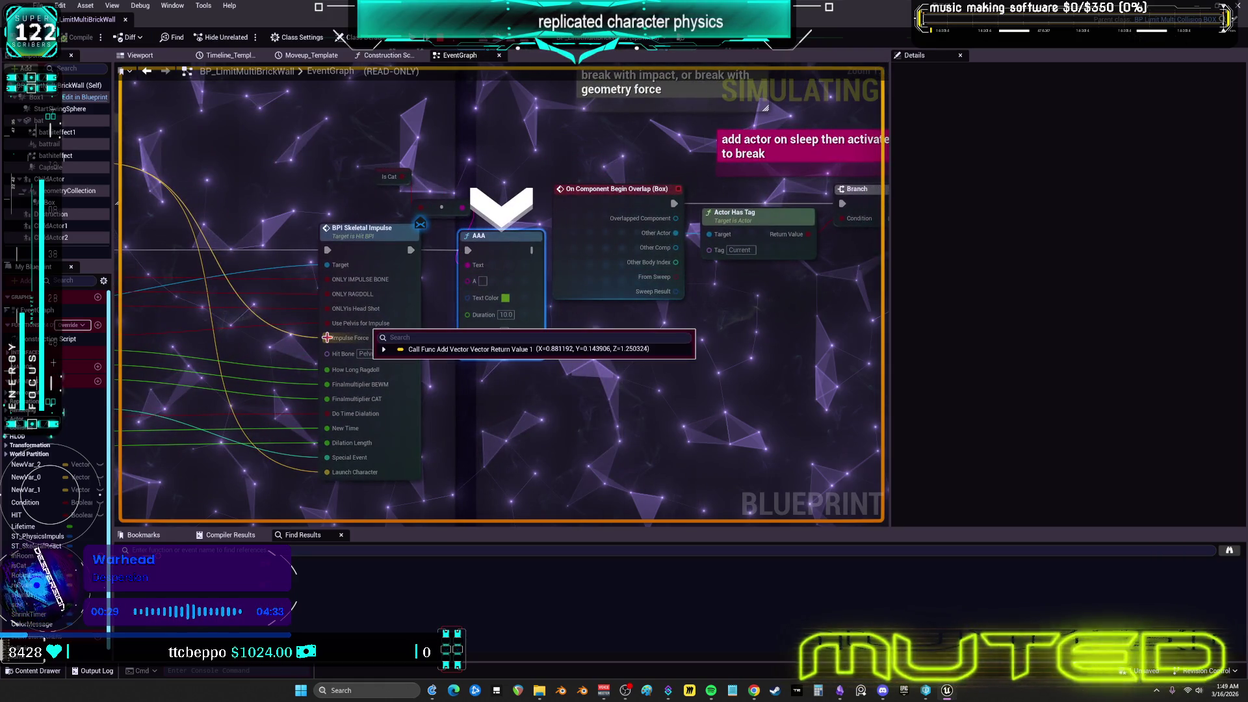
mouse_move(401, 162)
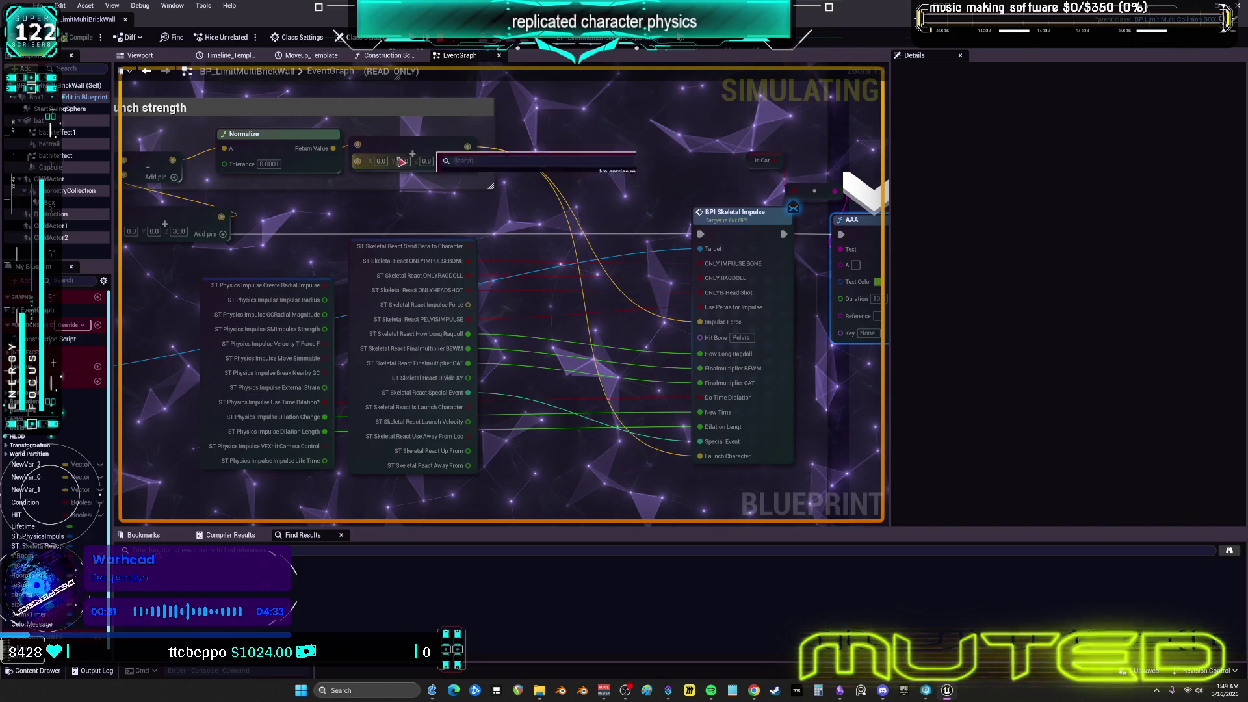
key(F10)
mouse_move(394, 244)
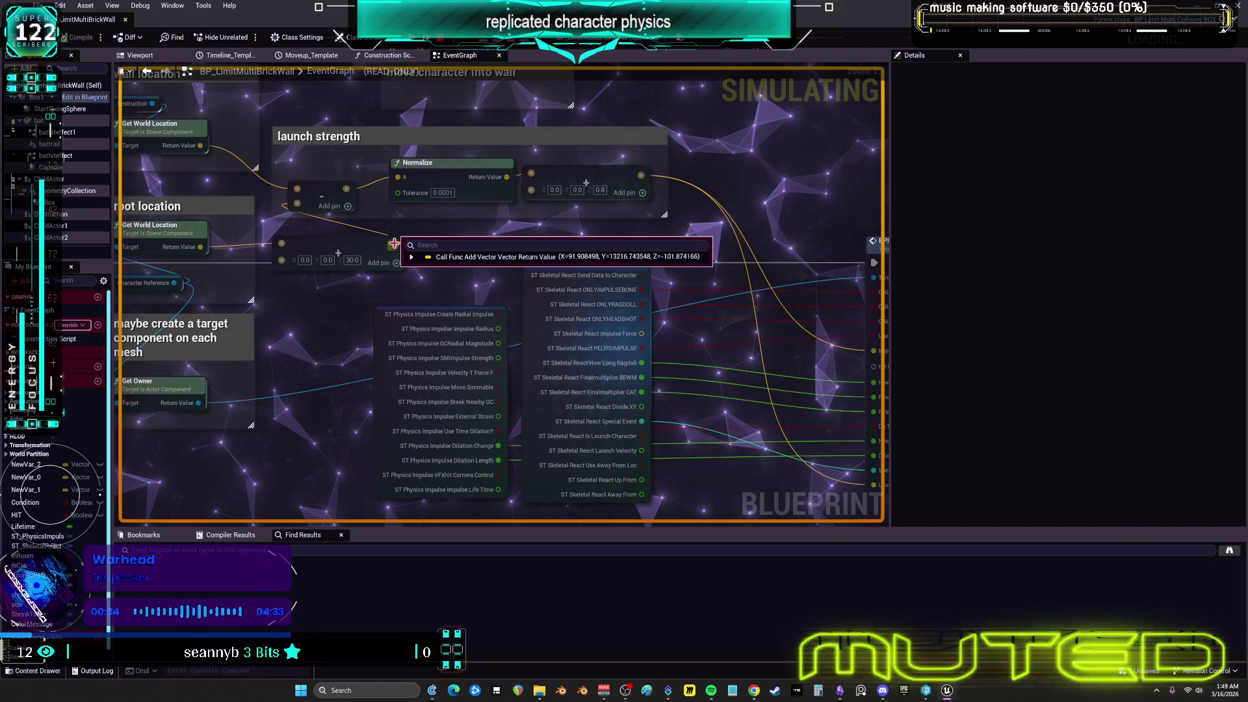
key(F10)
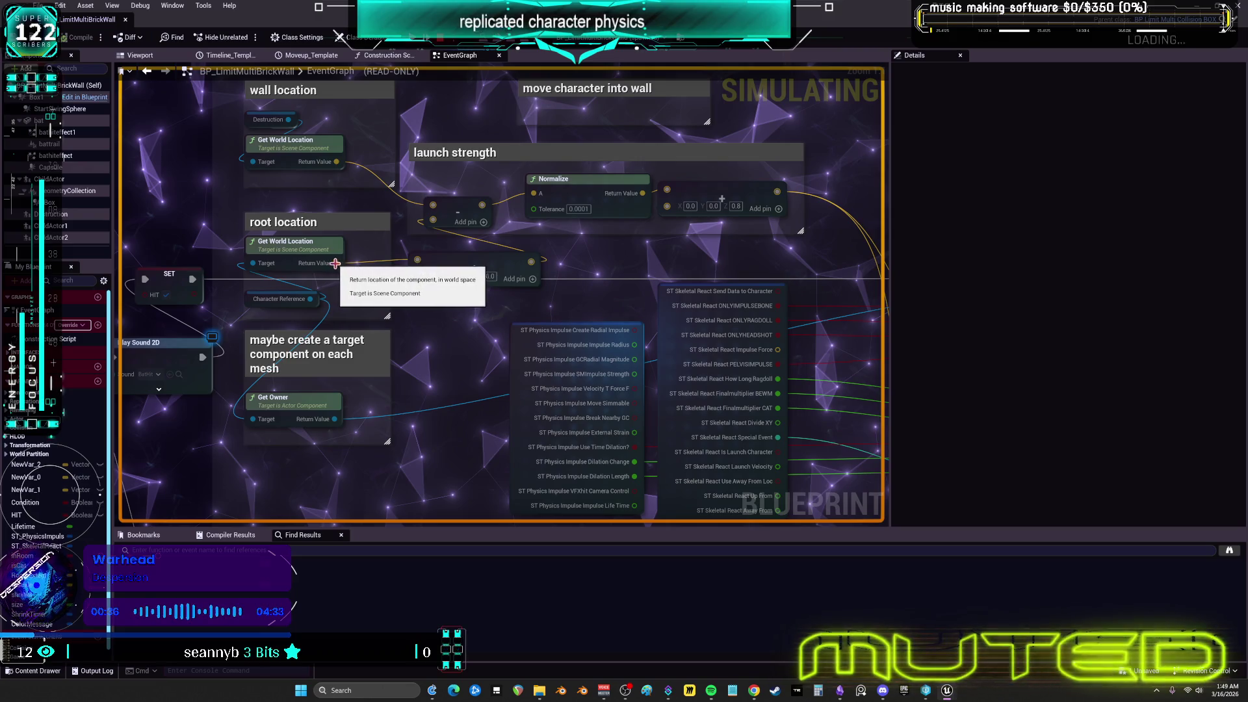
mouse_move(529, 262)
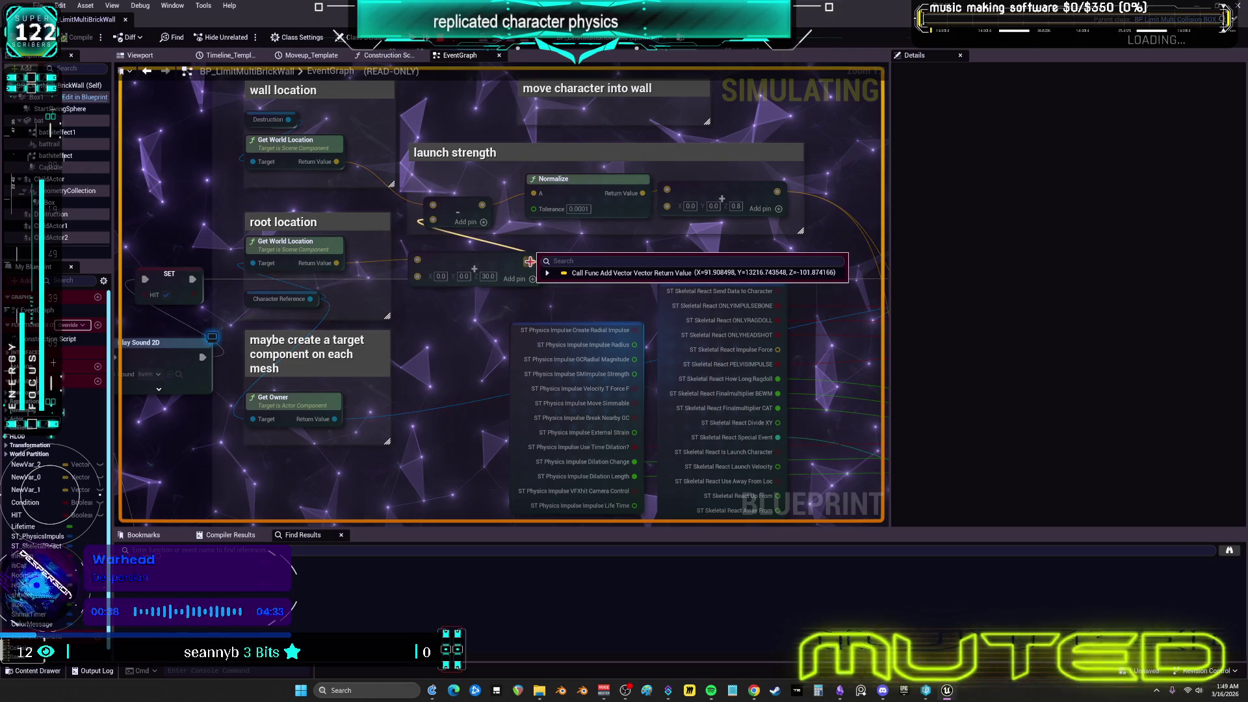
click(547, 273)
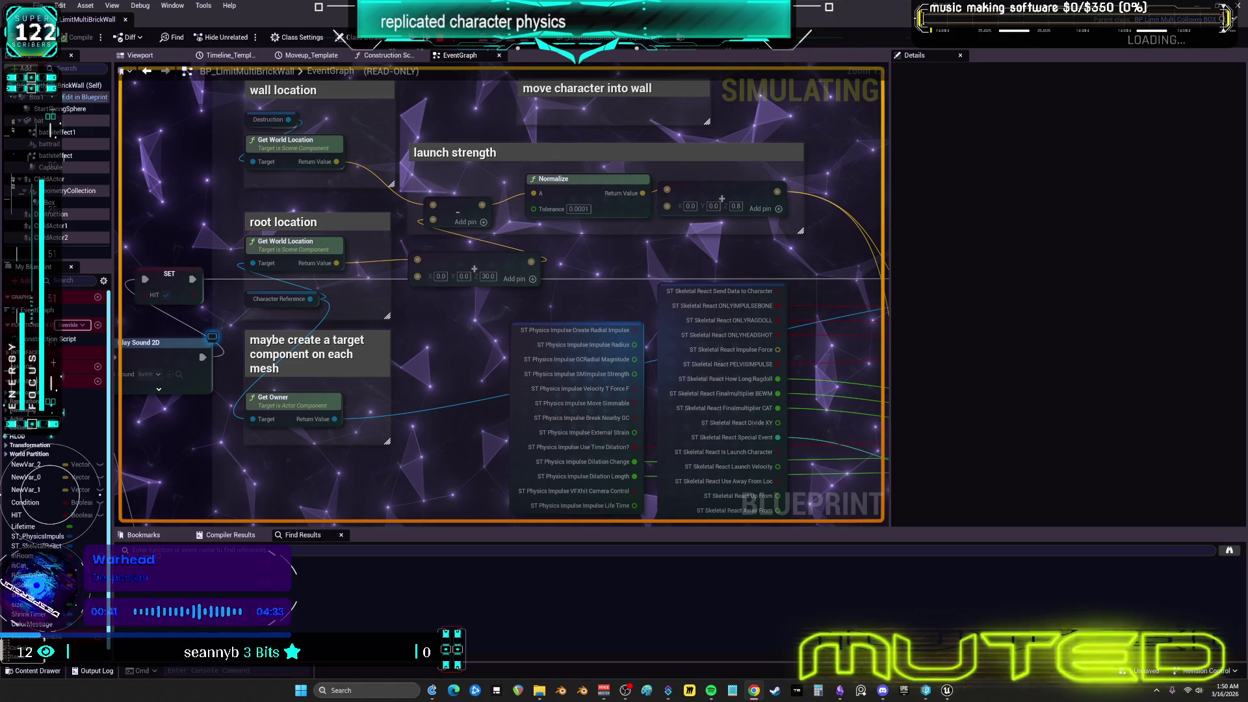
mouse_move(942, 273)
mouse_down()
mouse_move(688, 276)
mouse_move(531, 261)
mouse_up()
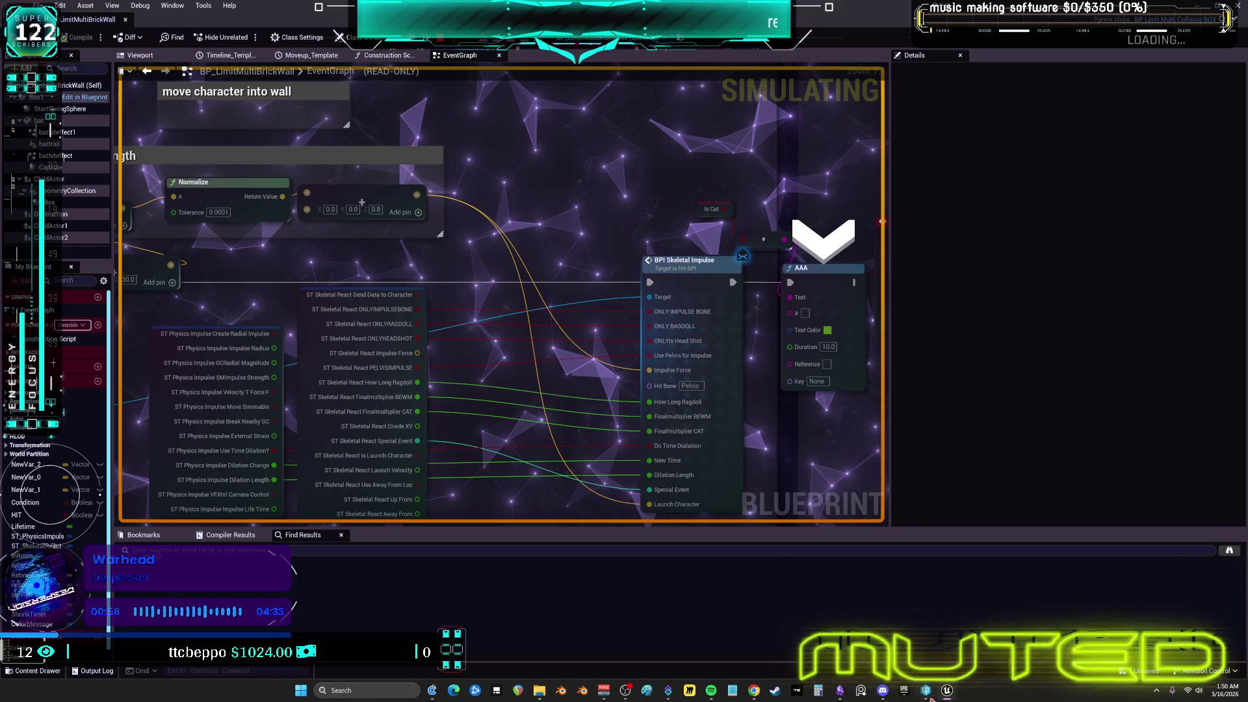
Smash the brick wall with a bat swing, run out of the bread pile, and stop play with Esc
click(993, 640)
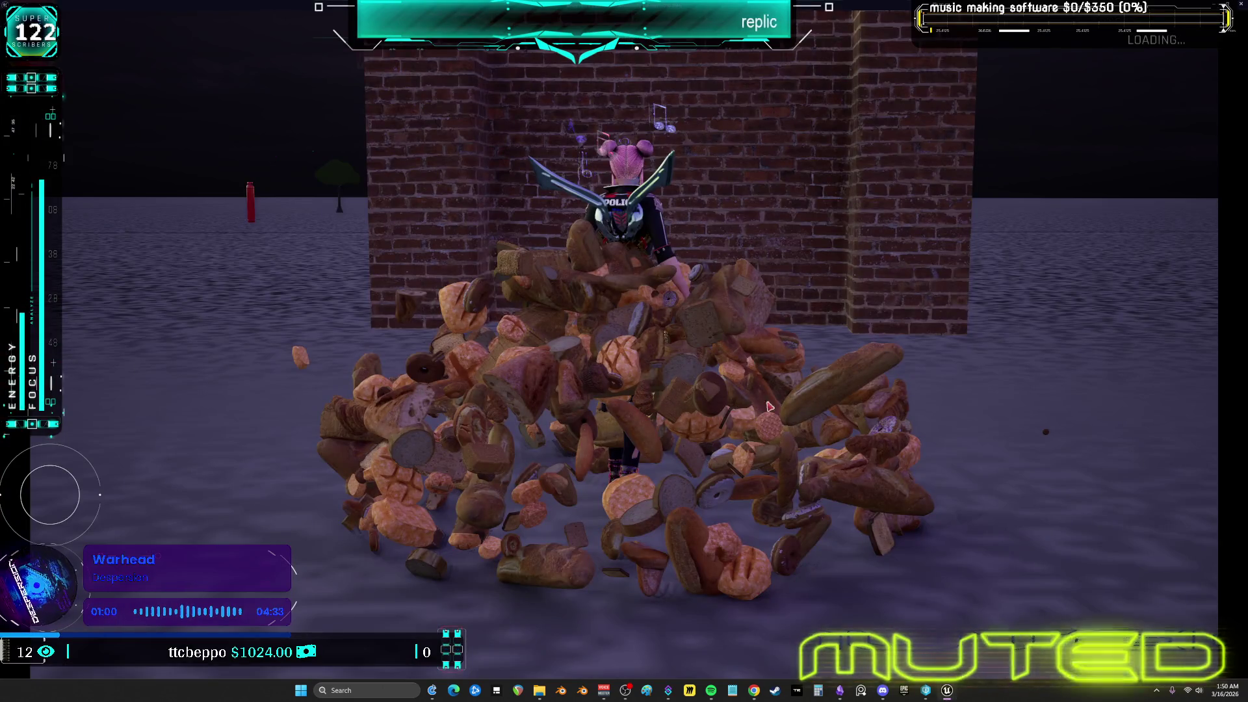
click(709, 386)
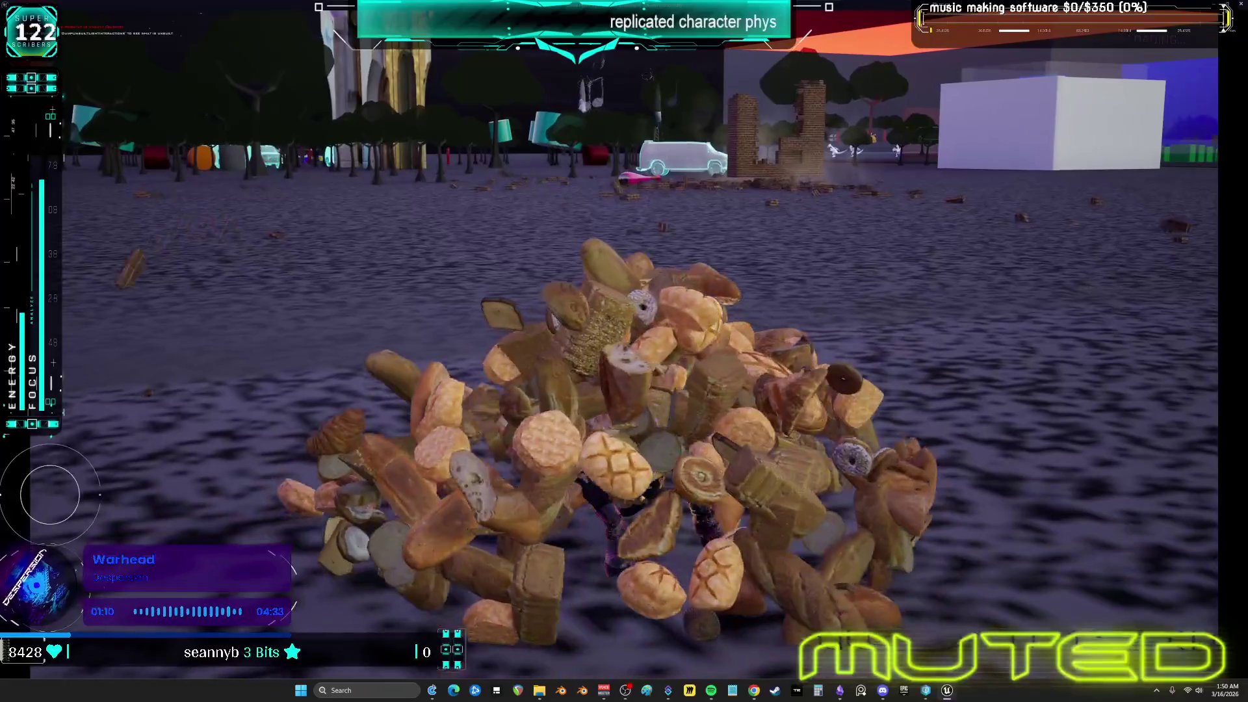
key(w)
key(w)
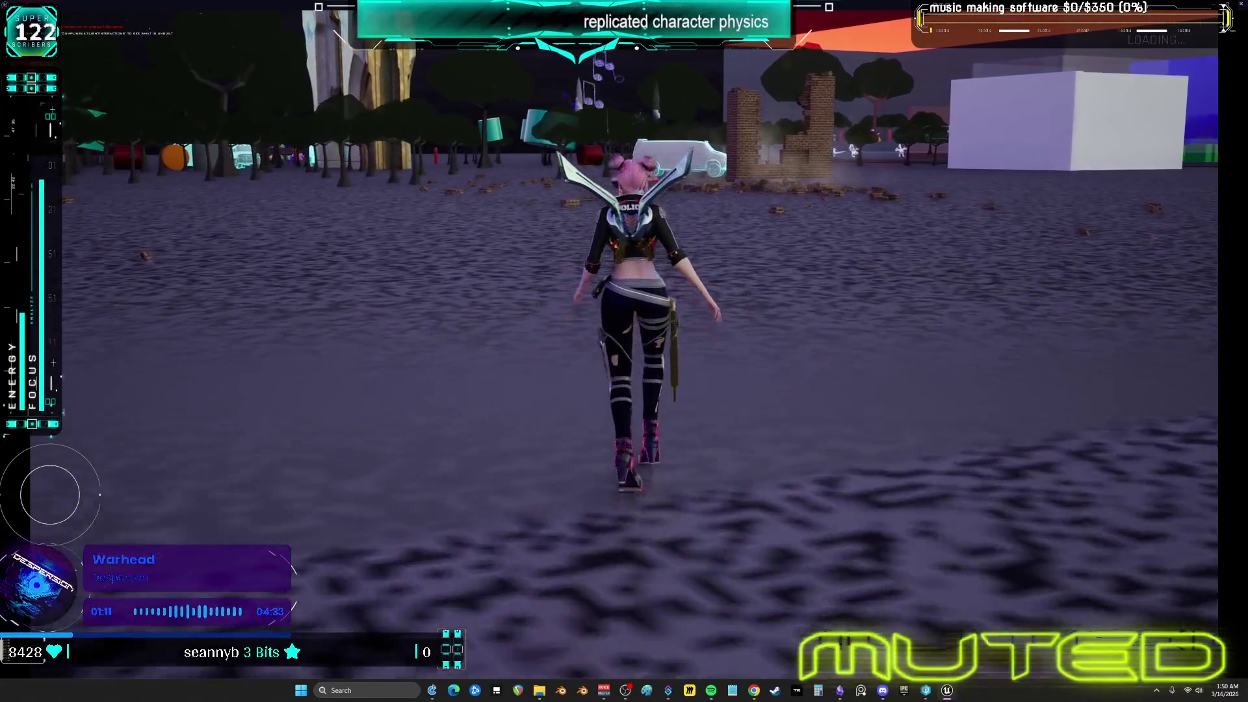
key(w)
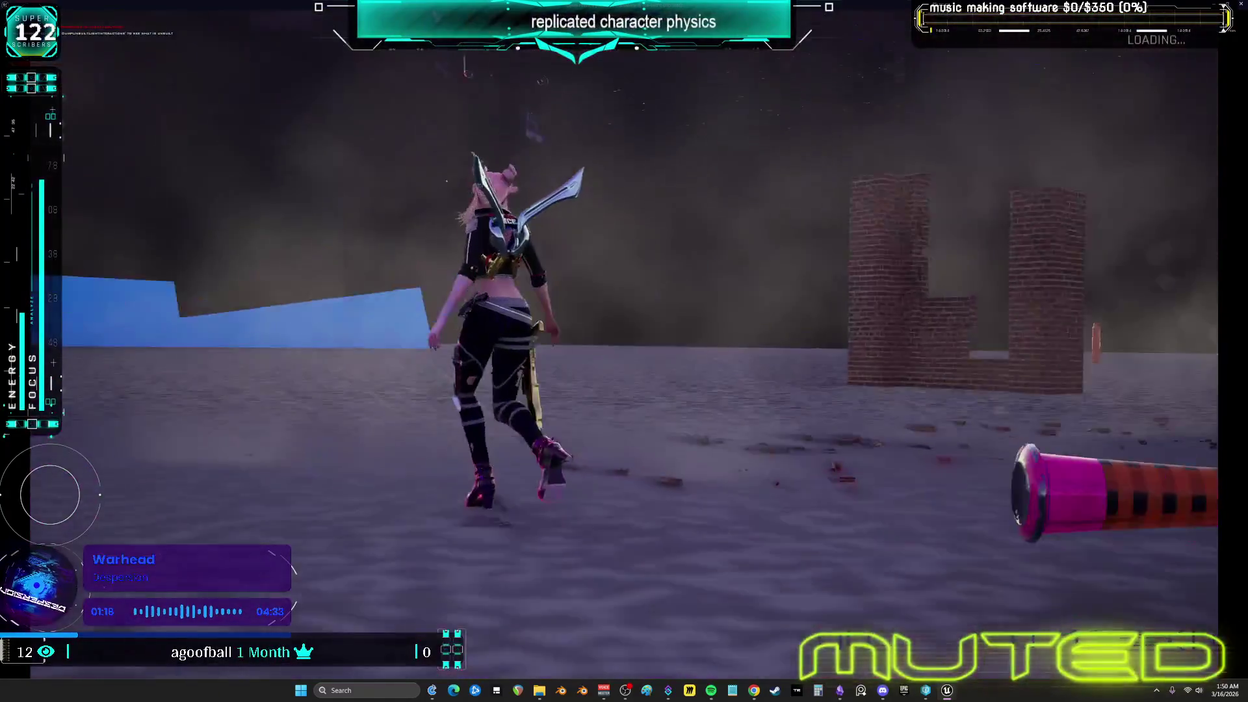
key(Escape)
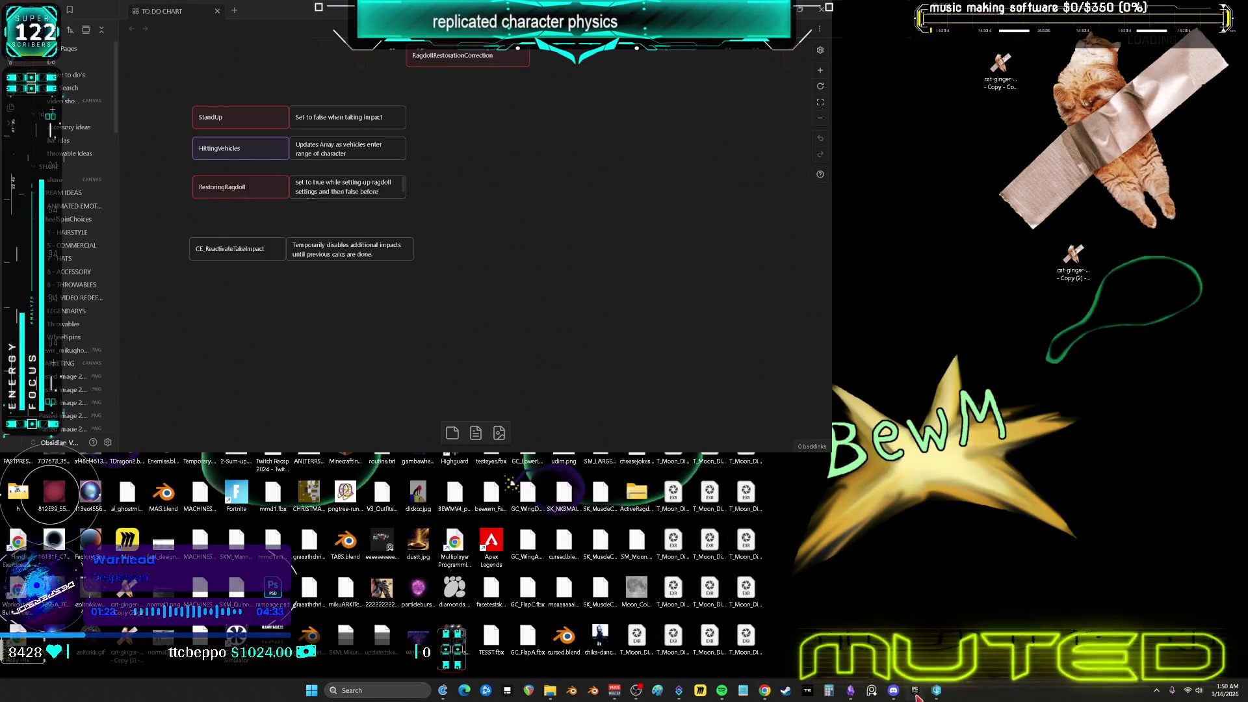
Bring up the Epic Games Launcher Library listing the installed engine versions and projects
click(914, 691)
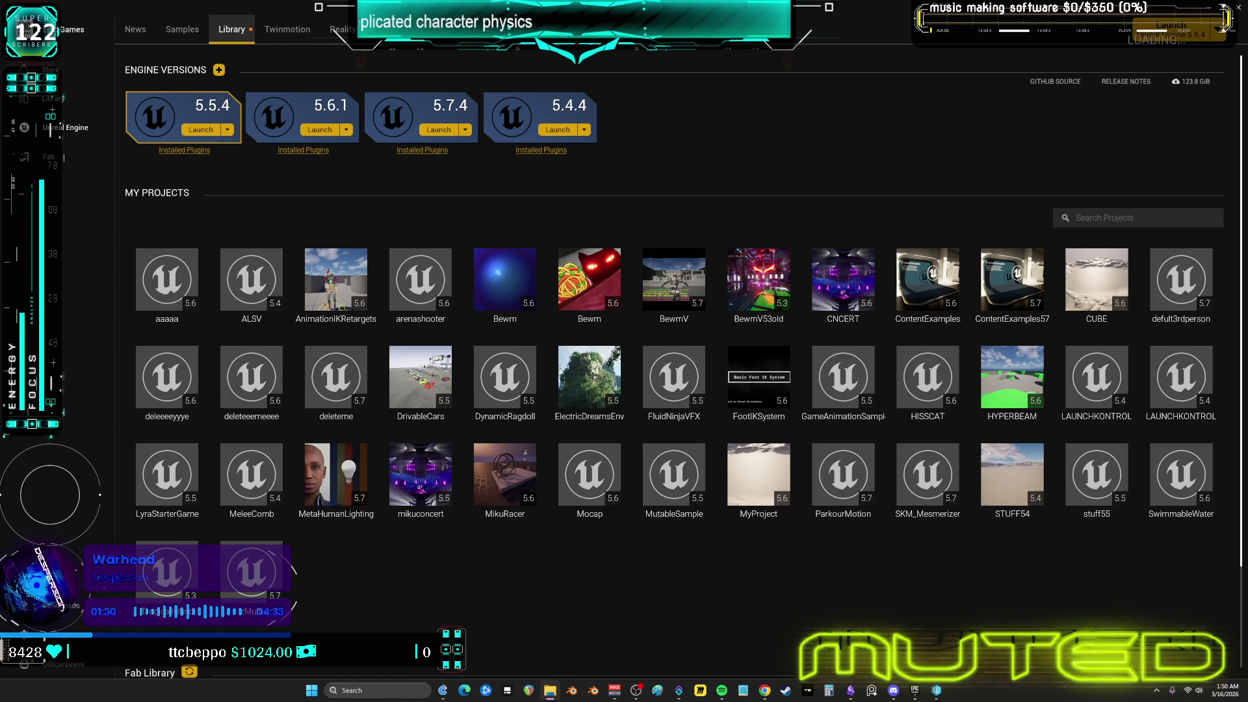
Launch the Bewm project into the Unreal editor and expand the BLUEPRINTS folder
double_click(595, 281)
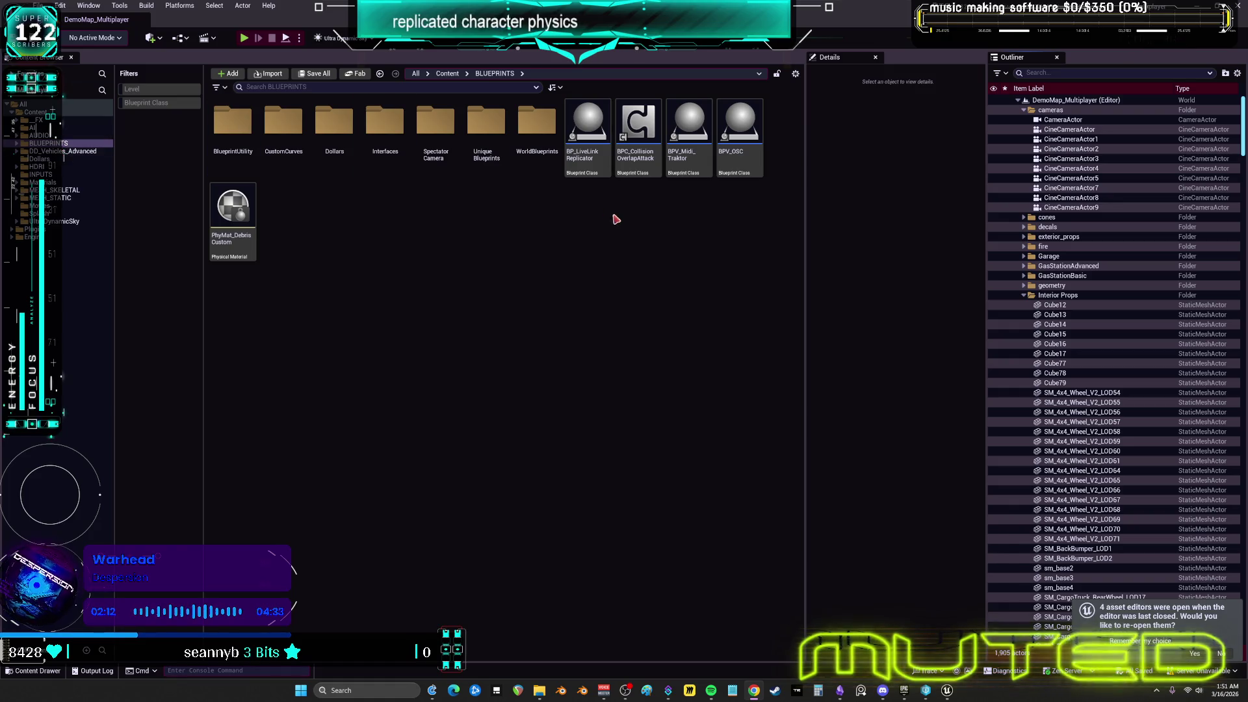
click(16, 144)
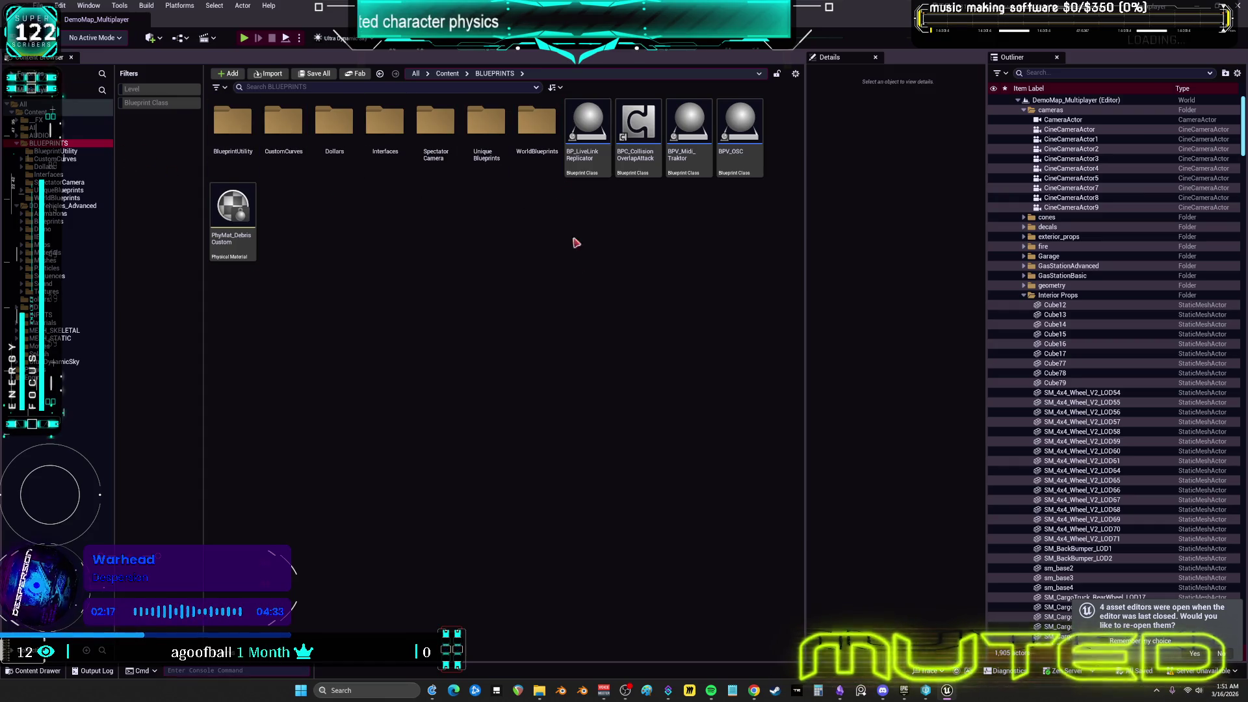
Go to UniqueBlueprints > TheRagdoller and pick BP_LimitMultiBrickWall
double_click(486, 123)
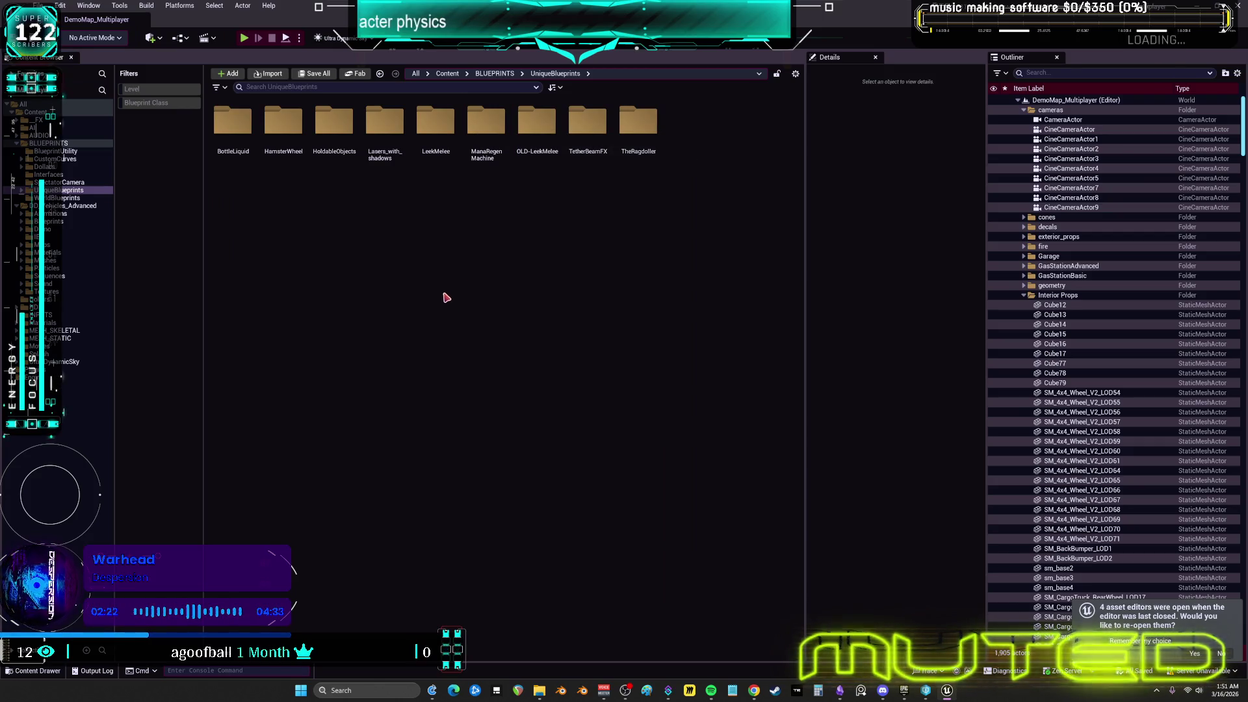
double_click(638, 123)
click(260, 163)
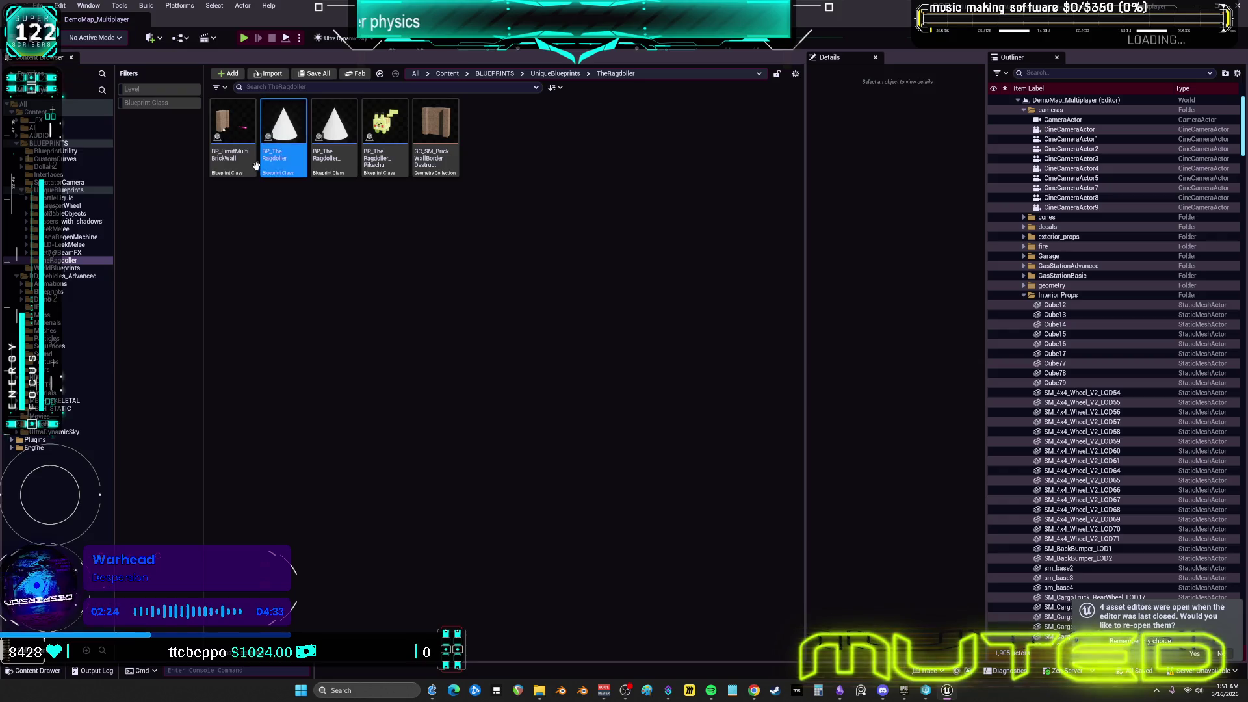
click(245, 166)
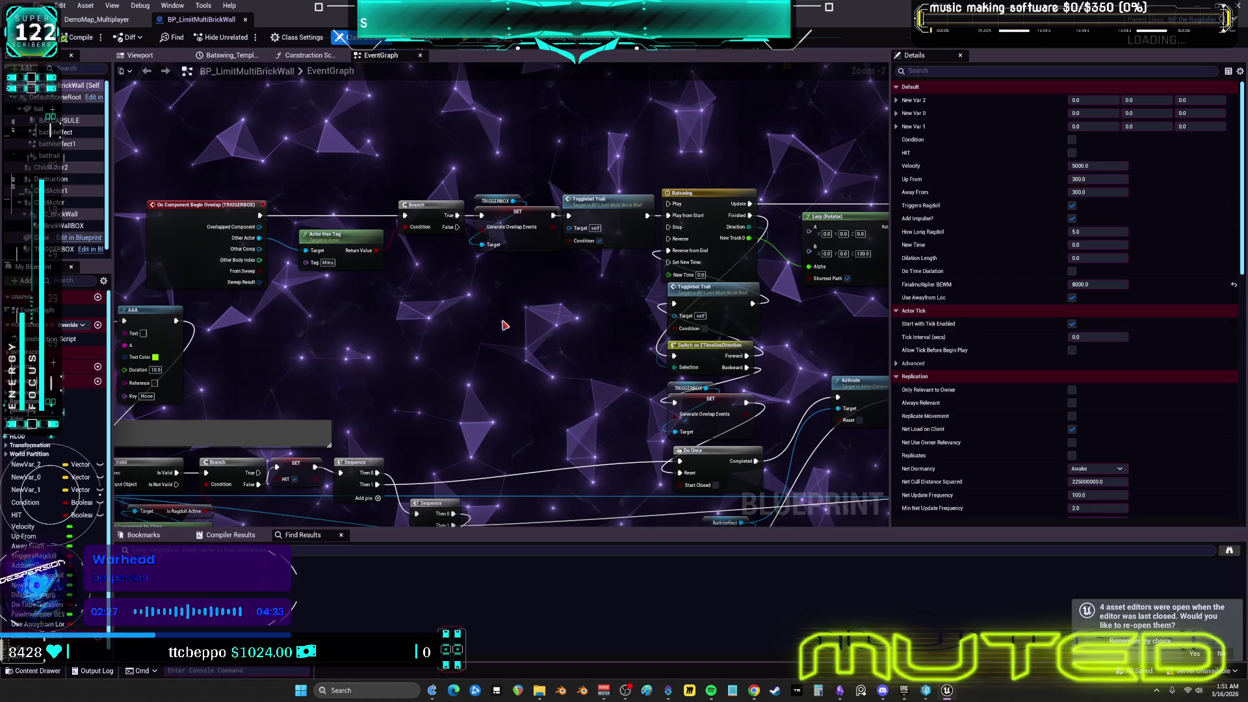
Move the Activate Bat VFX group, TRIGGERBOX overlap and Actor Has Tag closer together
scroll(541, 390, down, 5)
scroll(540, 390, up, 6)
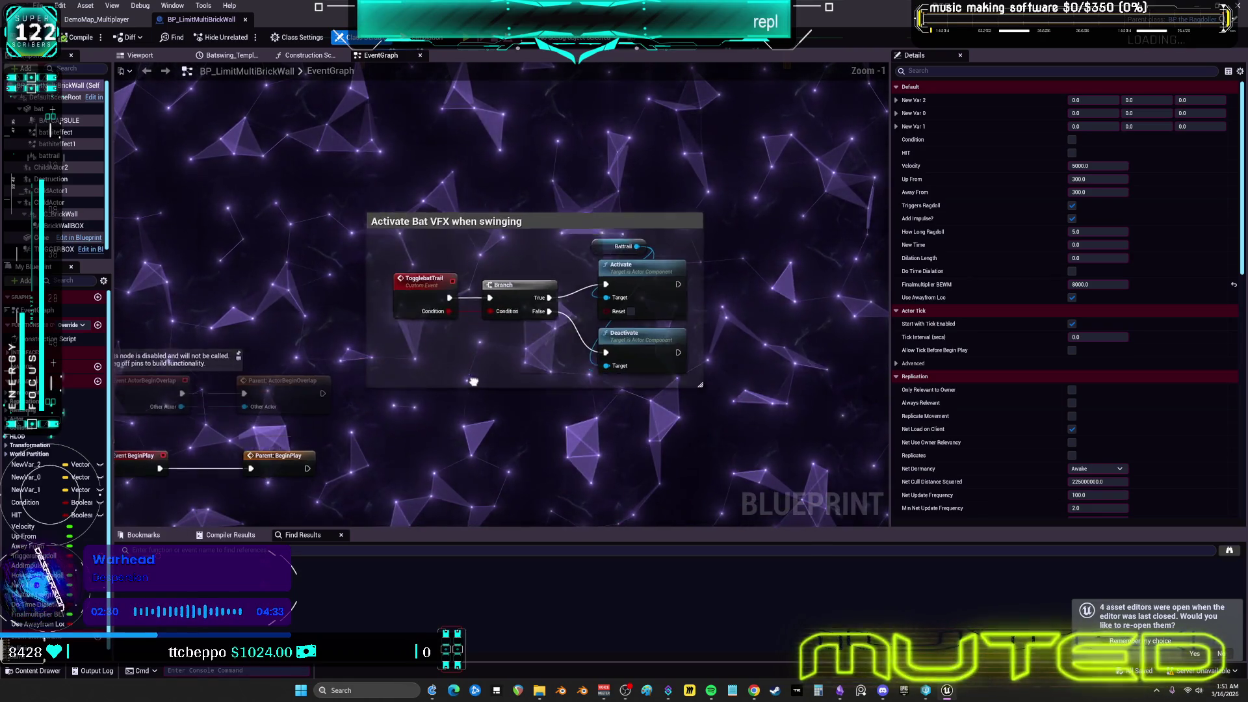
mouse_move(478, 167)
mouse_down()
mouse_move(388, 372)
mouse_move(258, 327)
mouse_up()
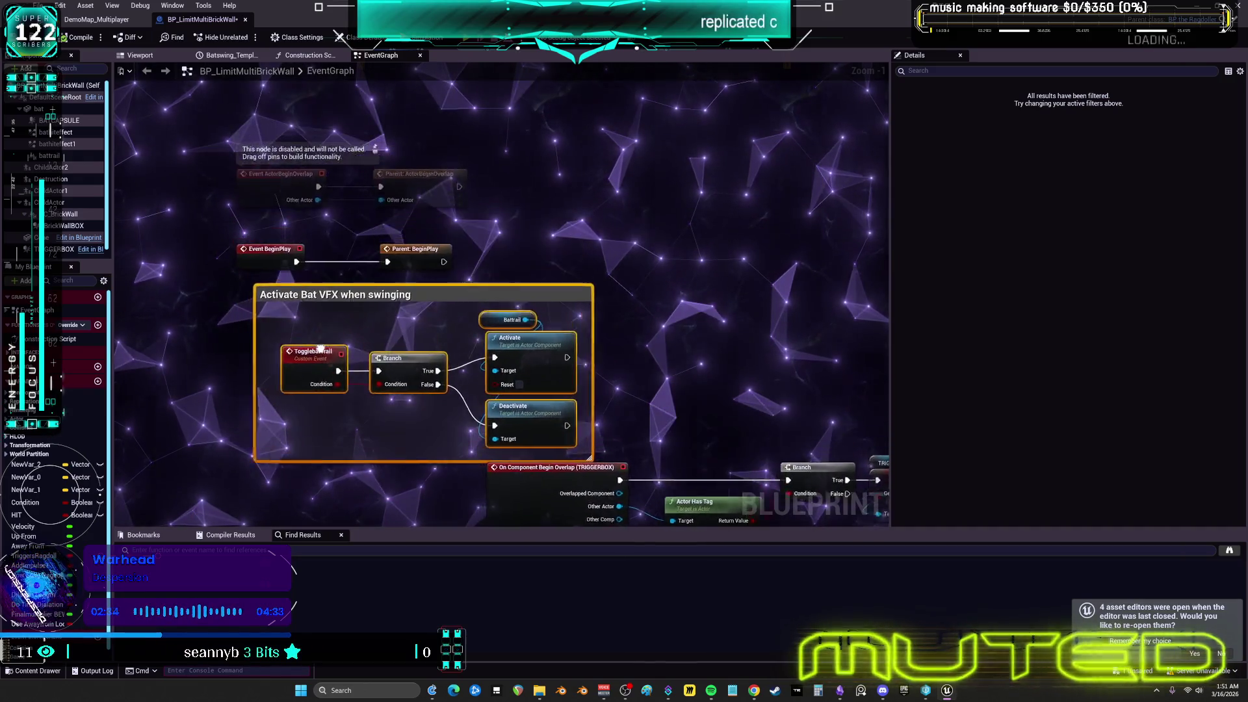
drag(230, 163, 562, 446)
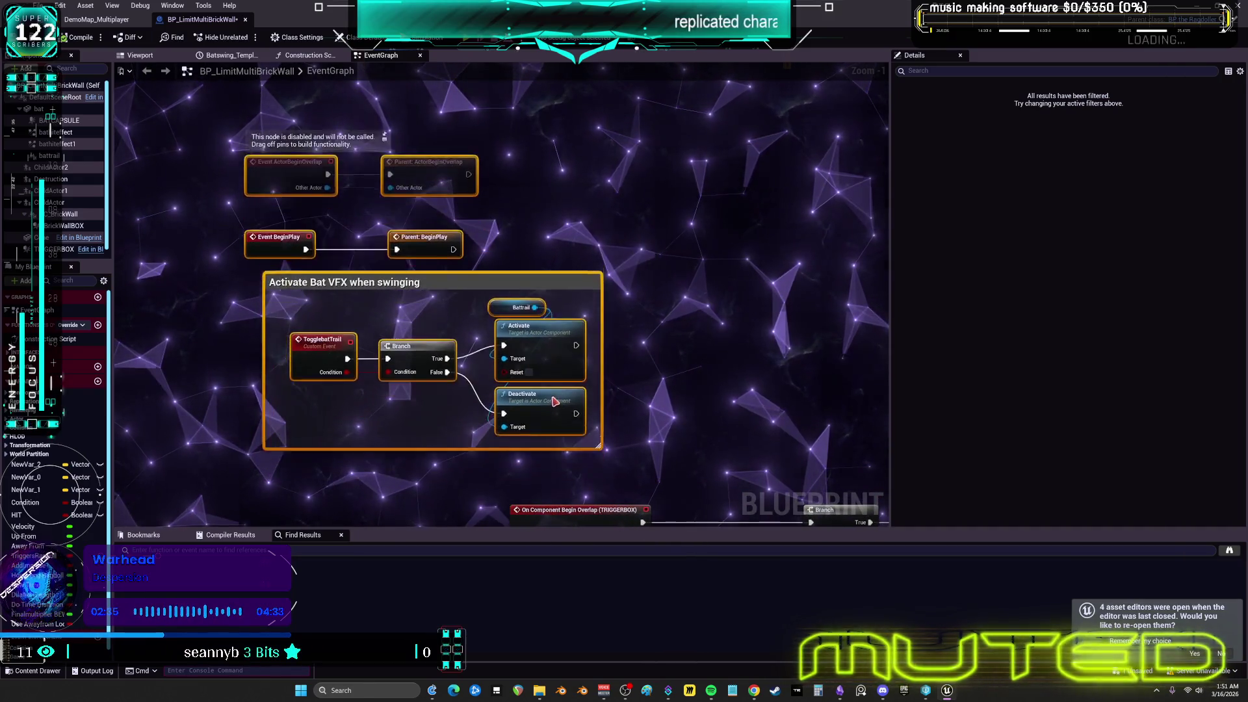
drag(684, 394, 385, 302)
drag(311, 313, 296, 312)
mouse_move(608, 315)
mouse_down()
mouse_move(598, 282)
mouse_move(492, 209)
mouse_up()
mouse_move(417, 259)
mouse_down()
mouse_move(356, 291)
mouse_move(282, 276)
mouse_up()
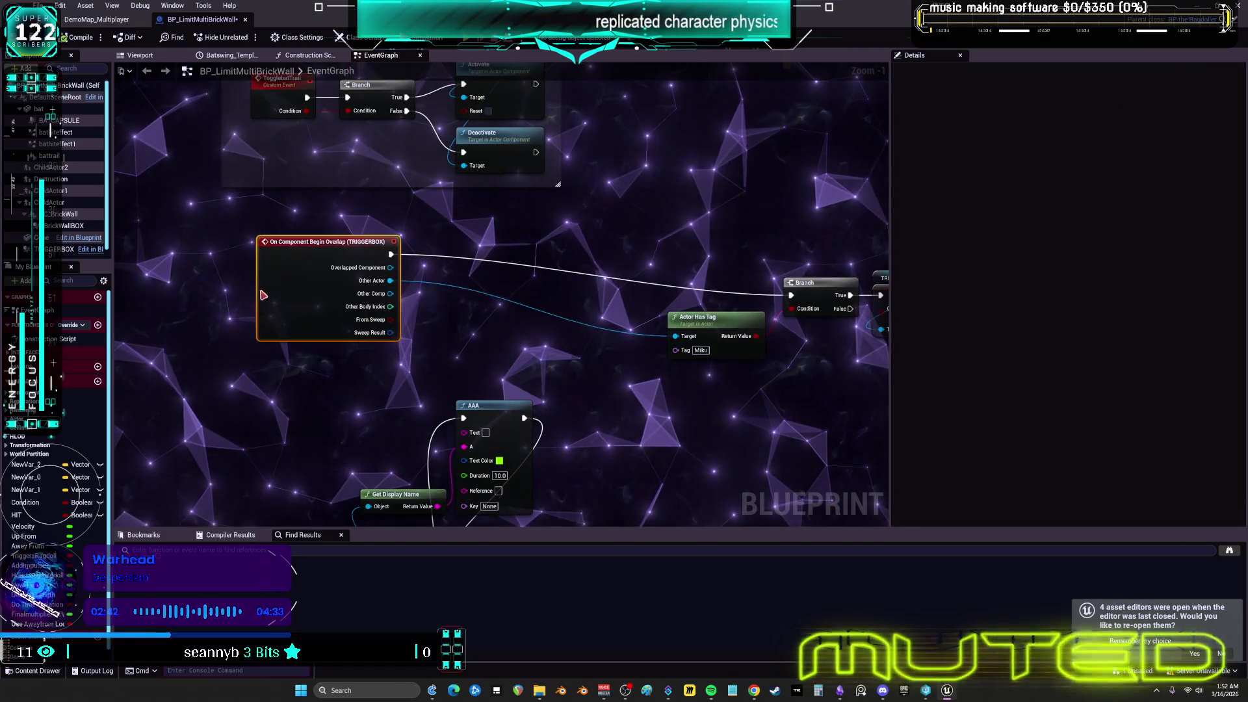
drag(709, 329, 463, 301)
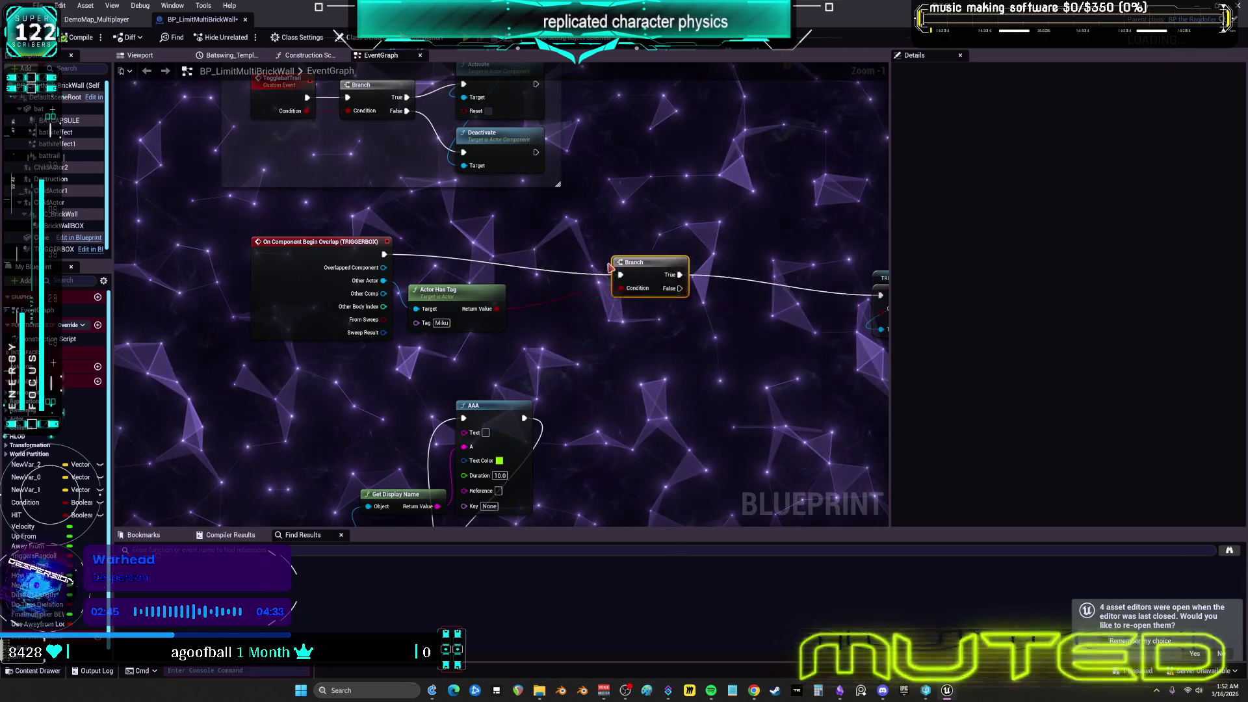
Place the SET and Togglebat Trail nodes next to the Branch
drag(670, 247, 390, 235)
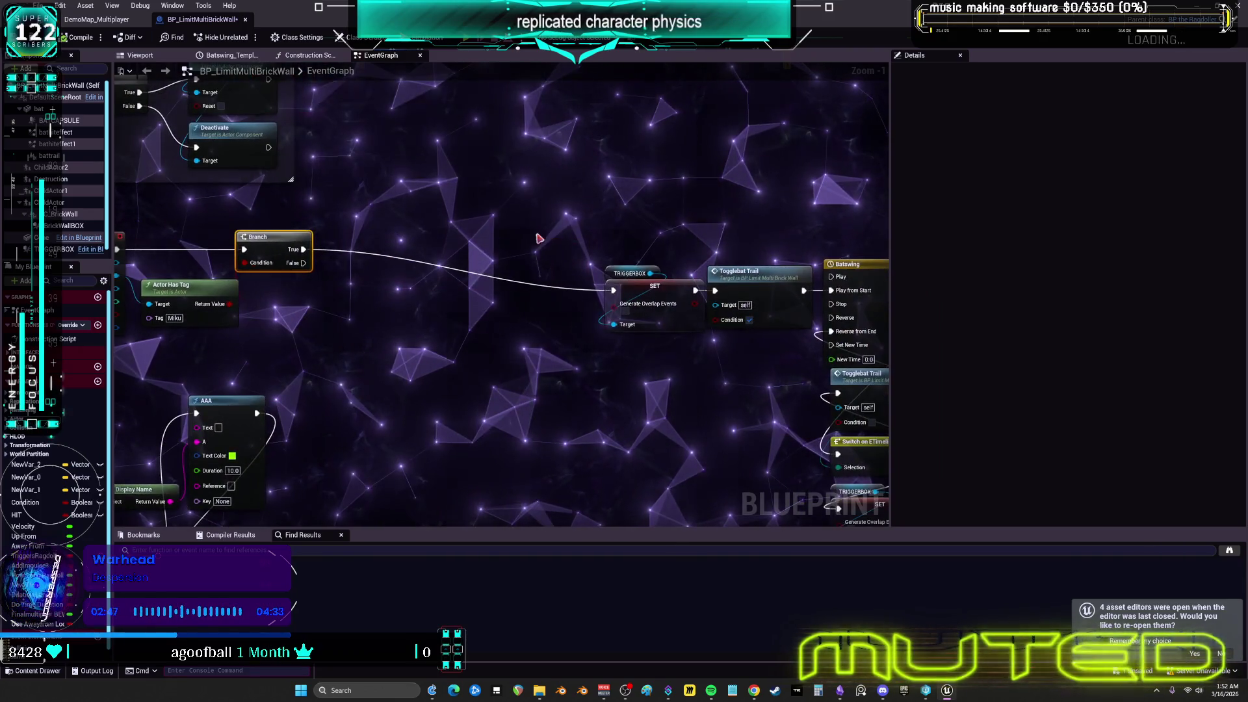
click(641, 294)
drag(640, 294, 403, 266)
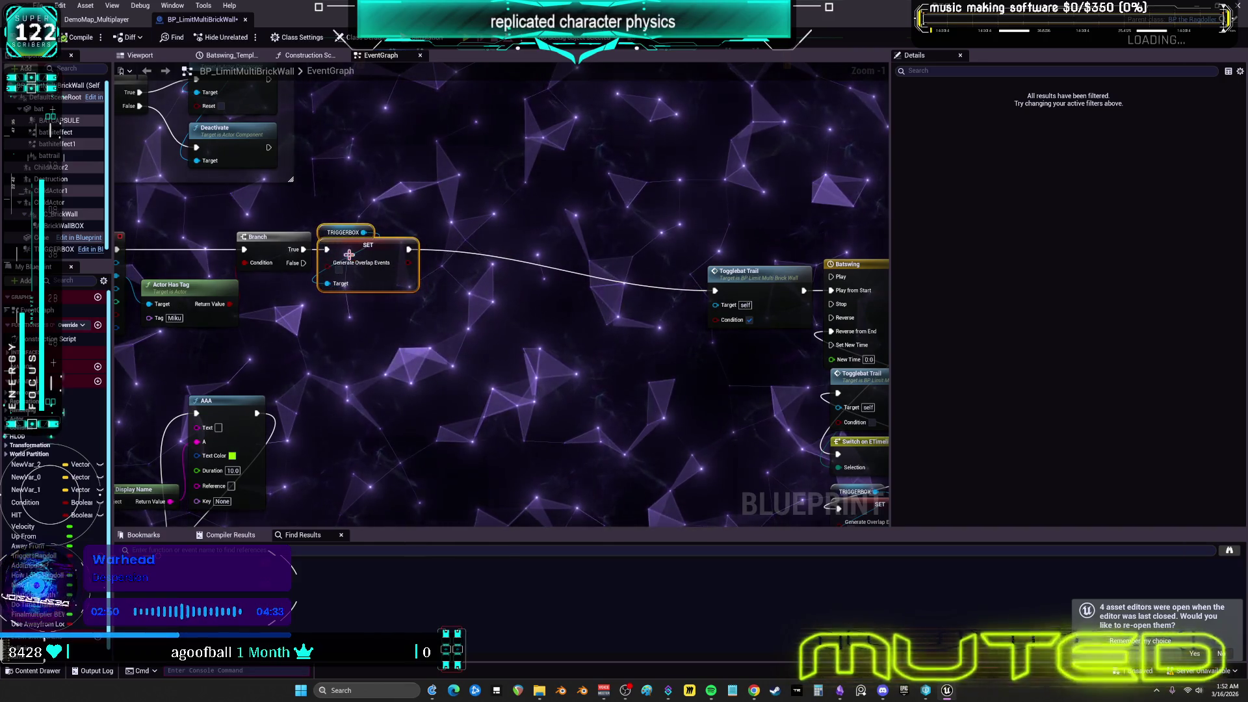
drag(768, 289, 498, 265)
mouse_move(708, 237)
mouse_down()
mouse_move(487, 237)
mouse_move(825, 216)
mouse_up()
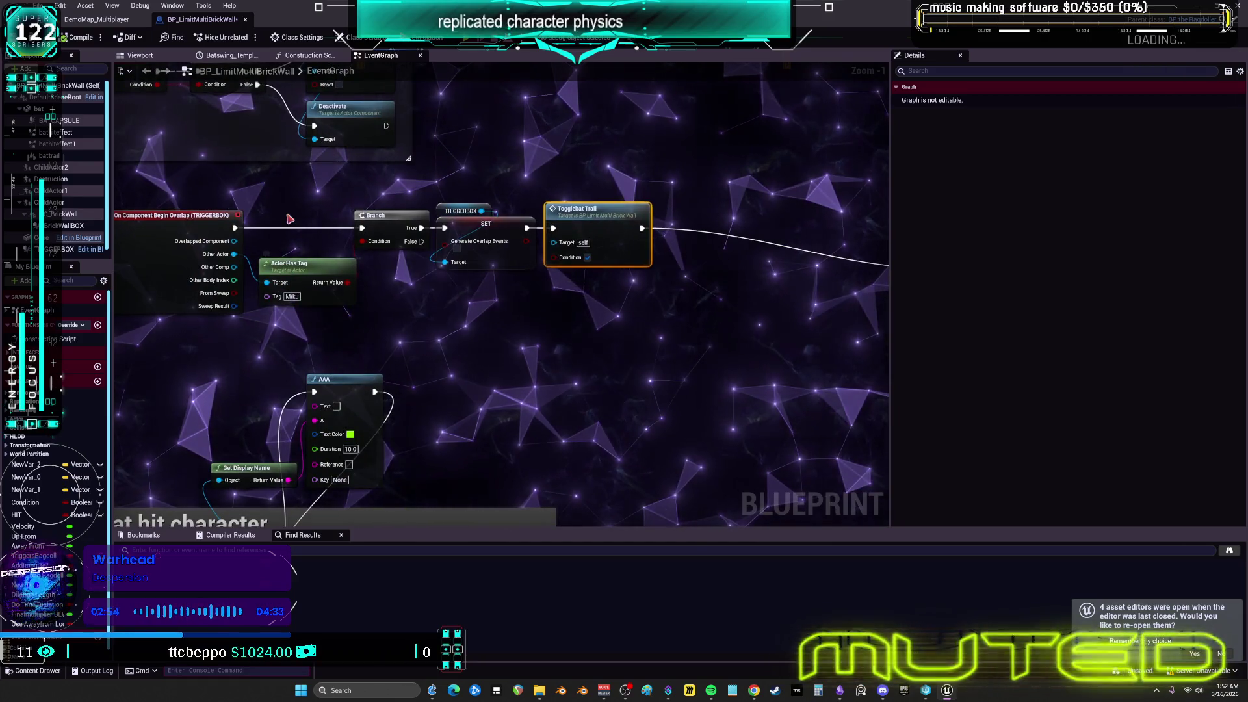
drag(289, 219, 311, 223)
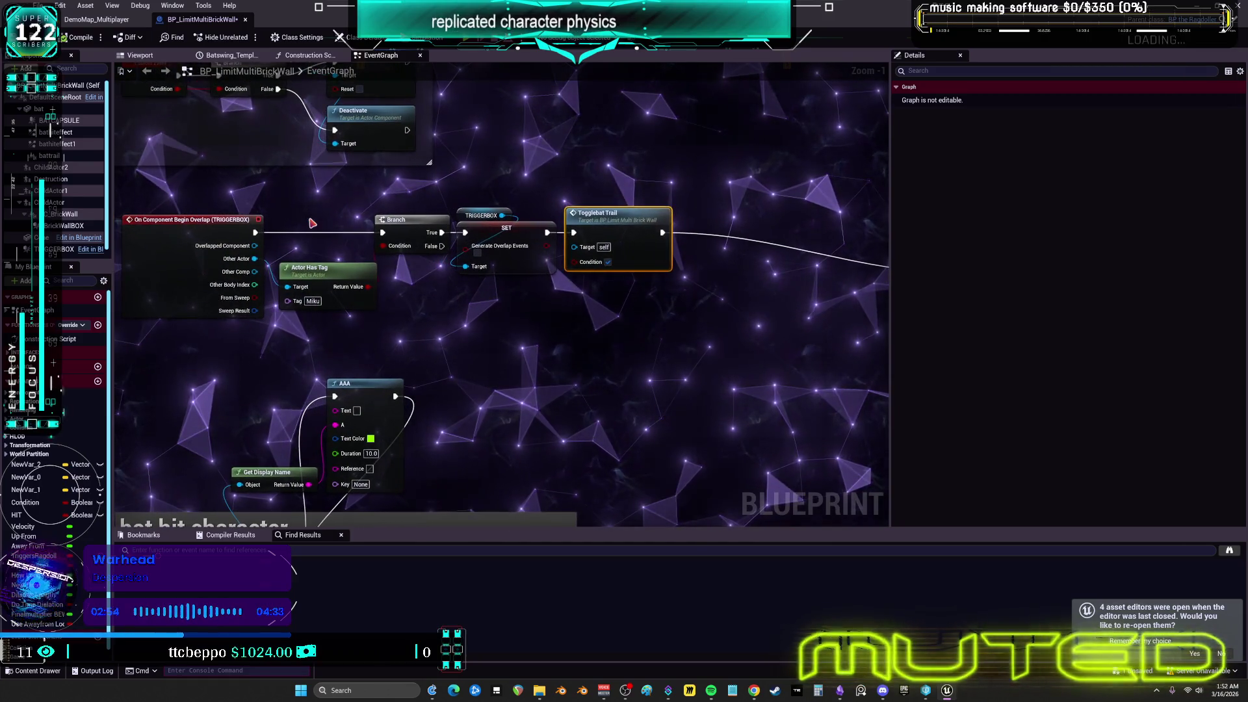
Change Actor Has Tag's tag to Trigger and return to the DemoMap_Multiplayer level
click(313, 301)
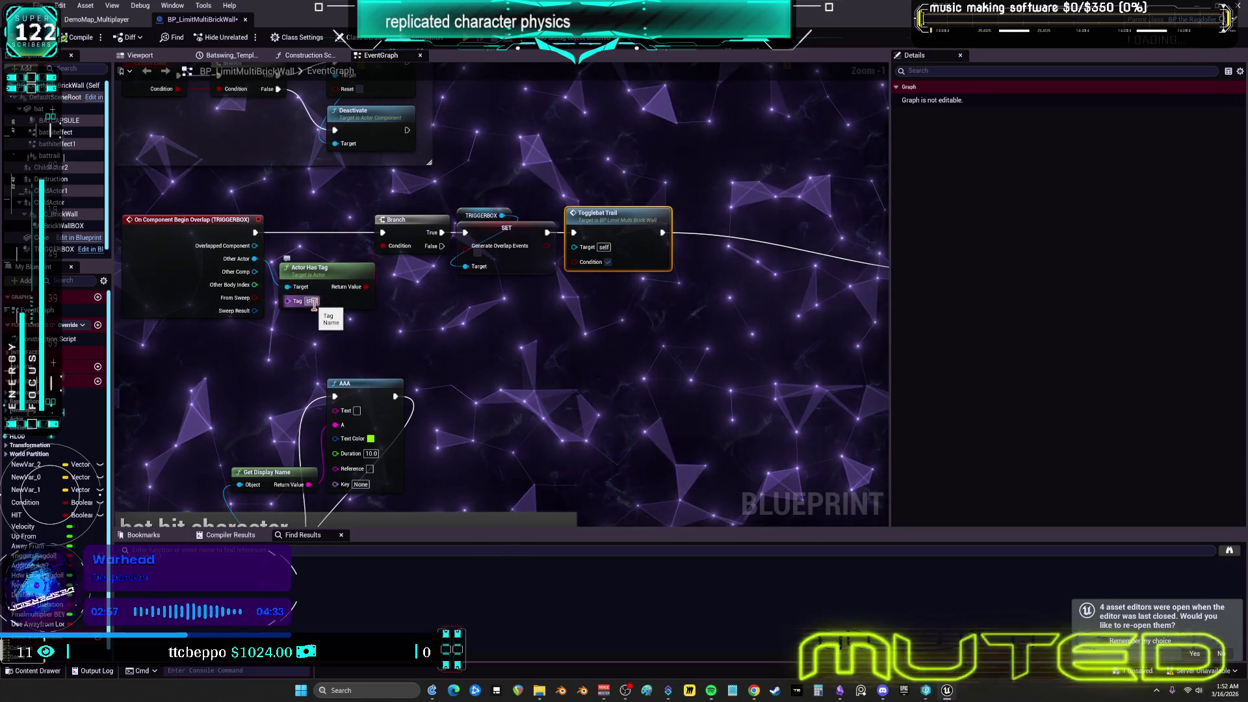
key(BackSpace)
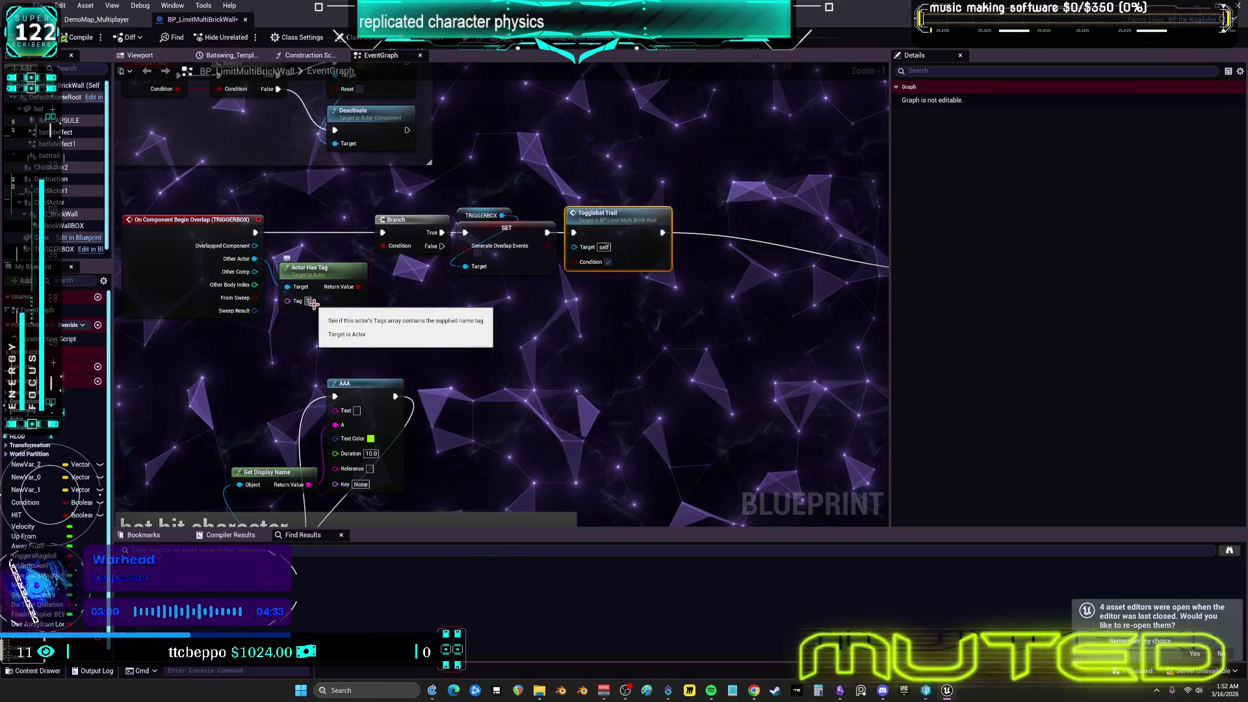
text(Trigger)
click(479, 351)
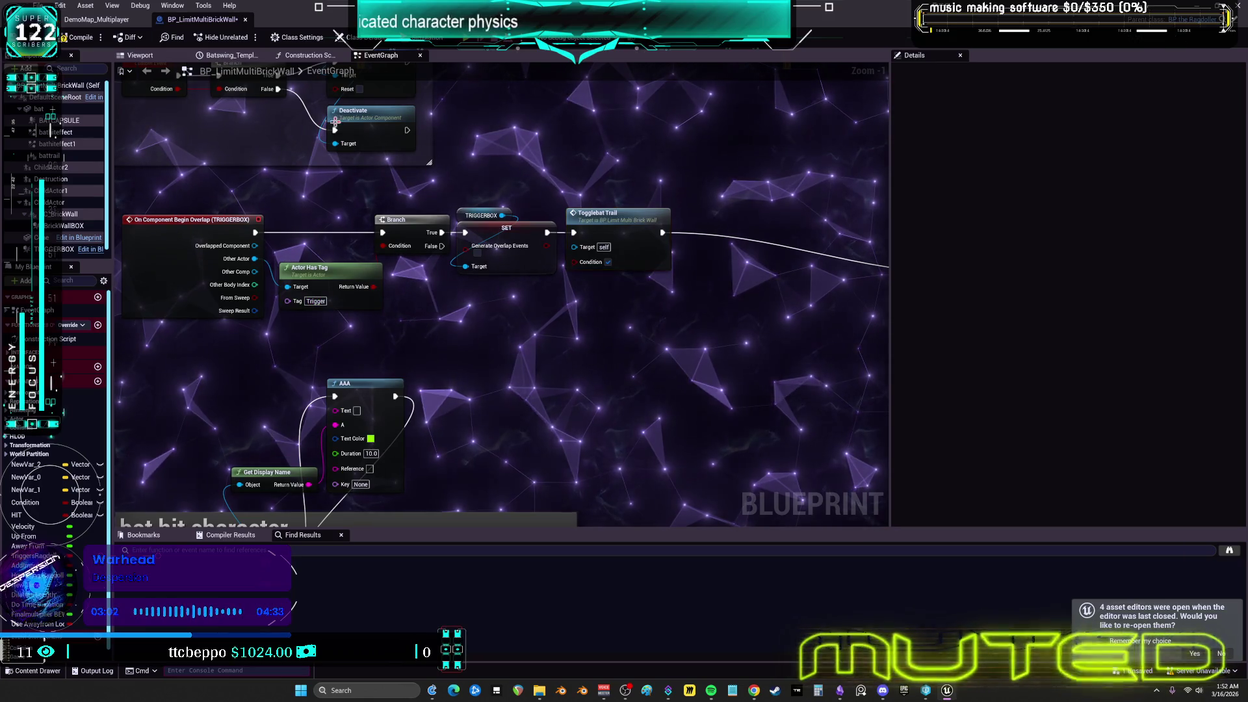
click(97, 20)
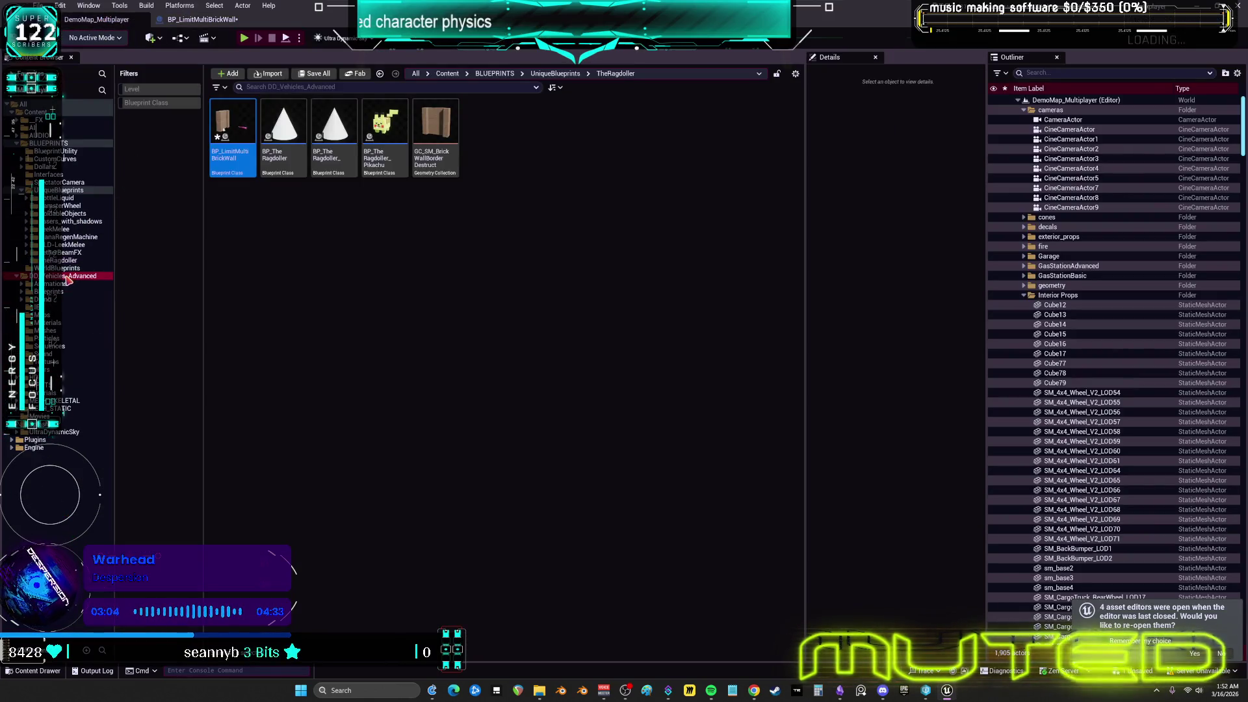
Open BP_DCAdv_ThirdPChar from DD_Vehicles_Advanced, filtered to blueprint classes
click(72, 276)
click(153, 103)
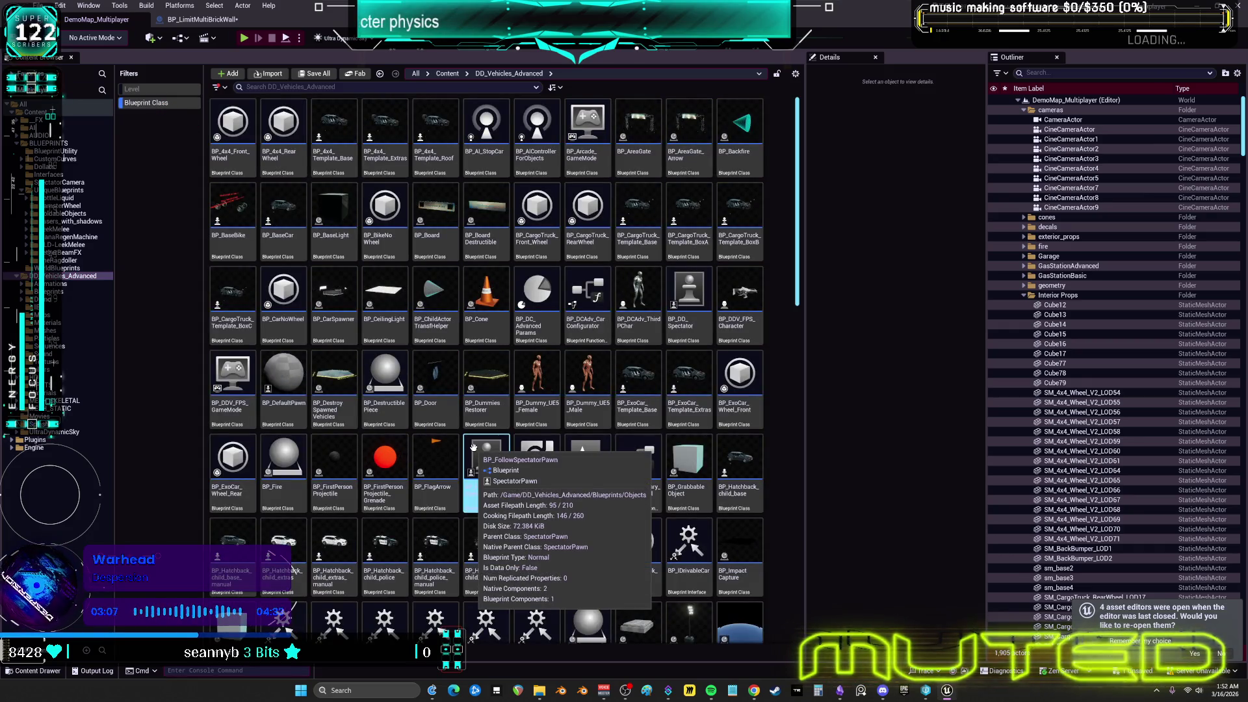
click(655, 284)
double_click(655, 284)
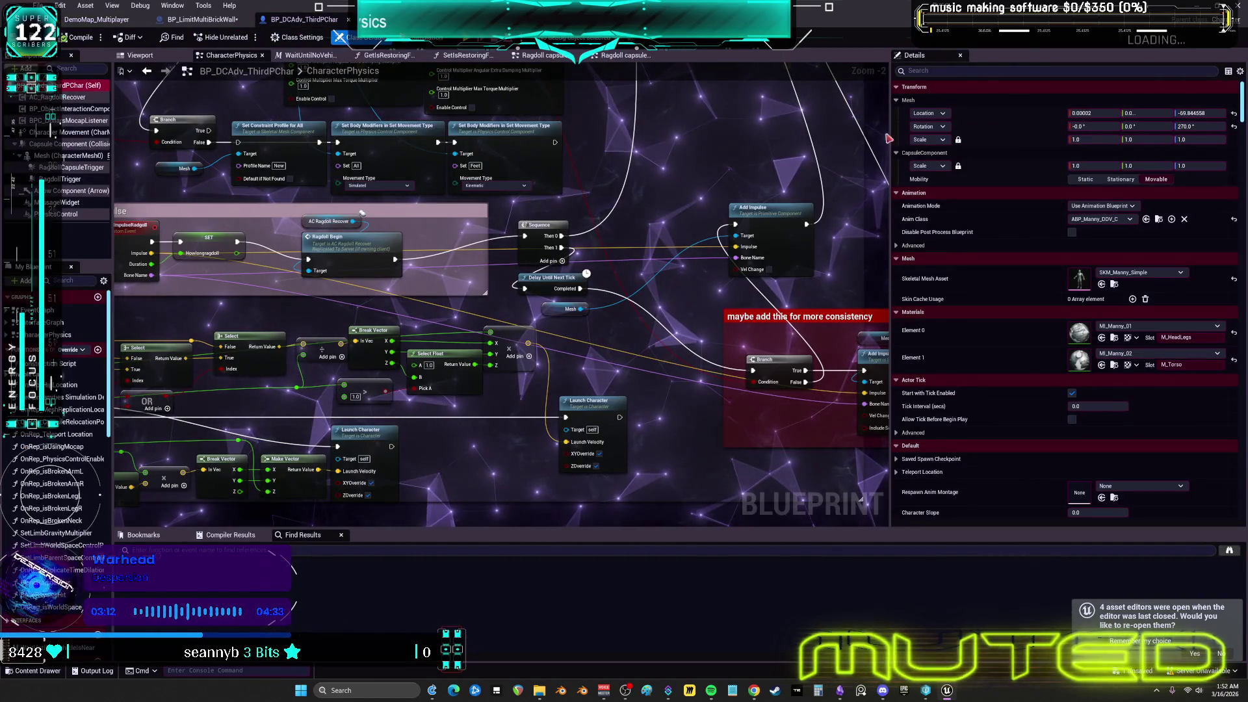
Add the actor tag 'vtuber' to the character and compile the blueprint
click(973, 72)
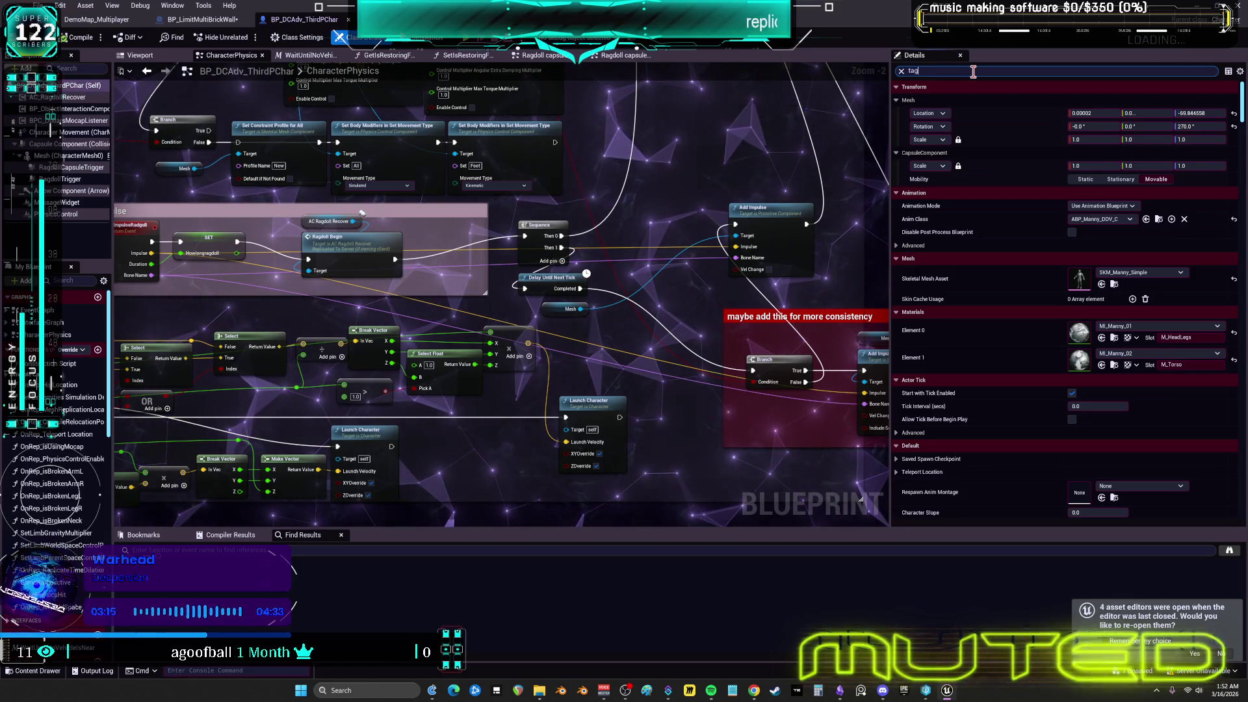
text(tag)
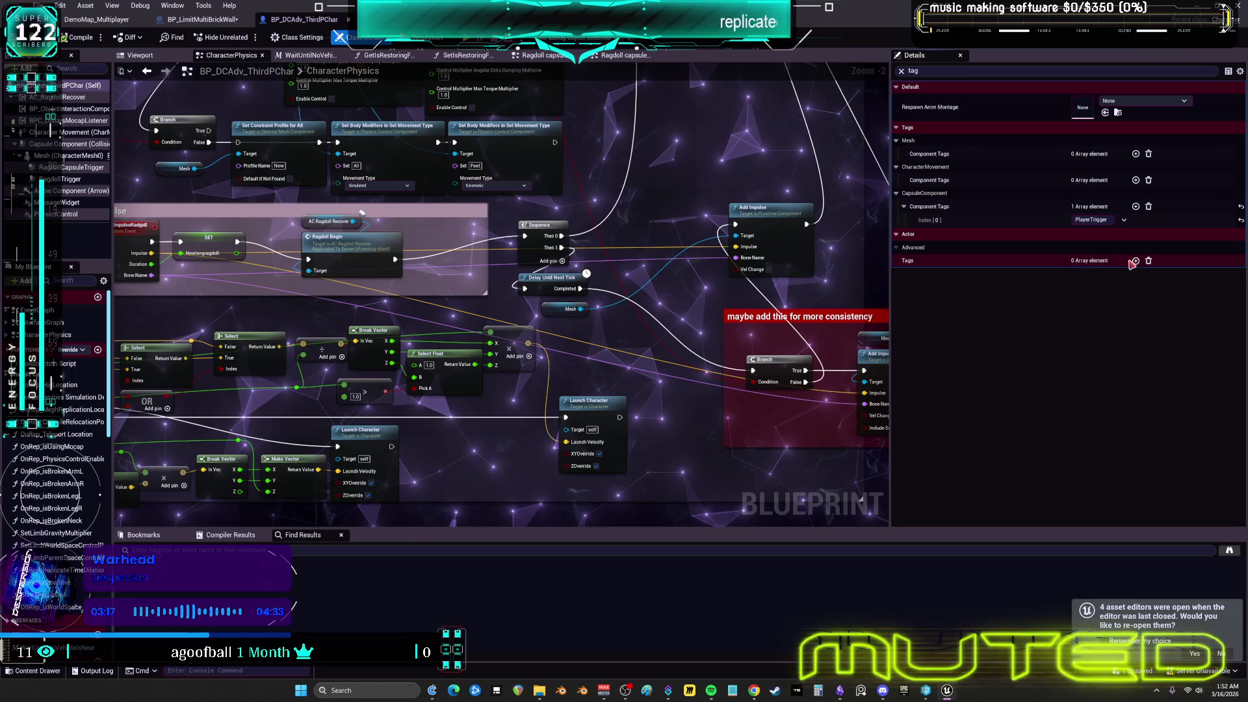
click(1136, 261)
text(vtube)
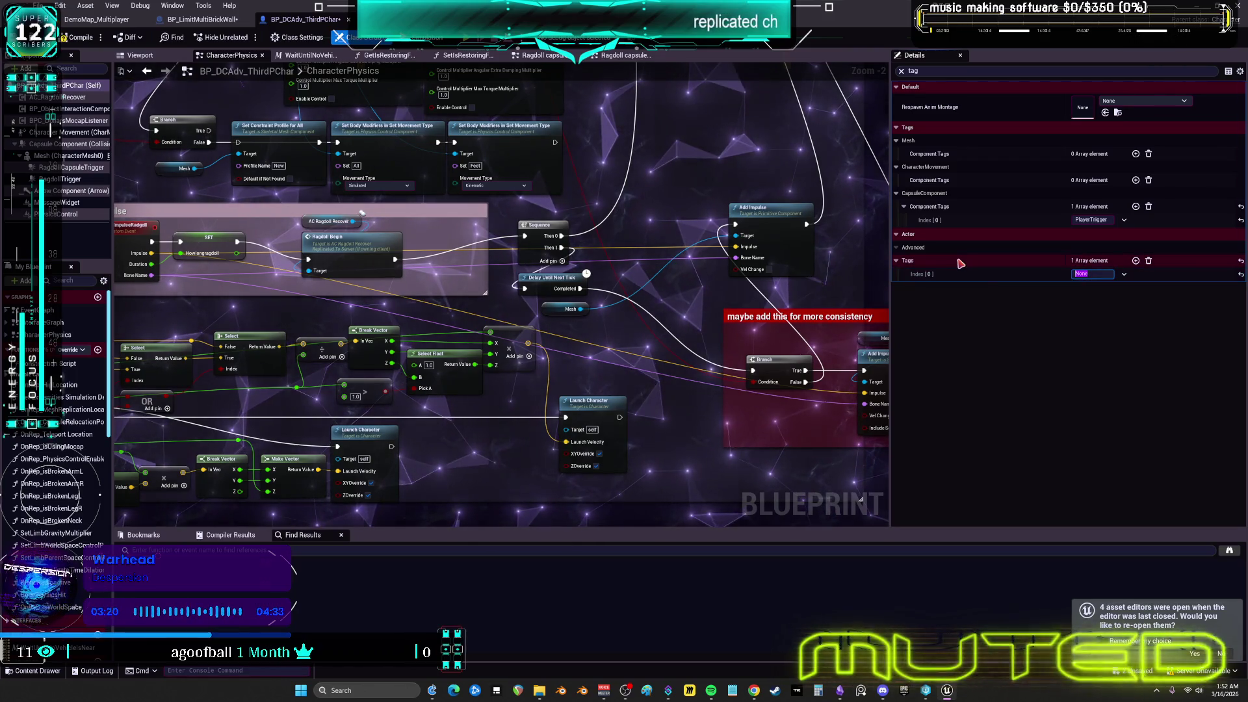
text(r)
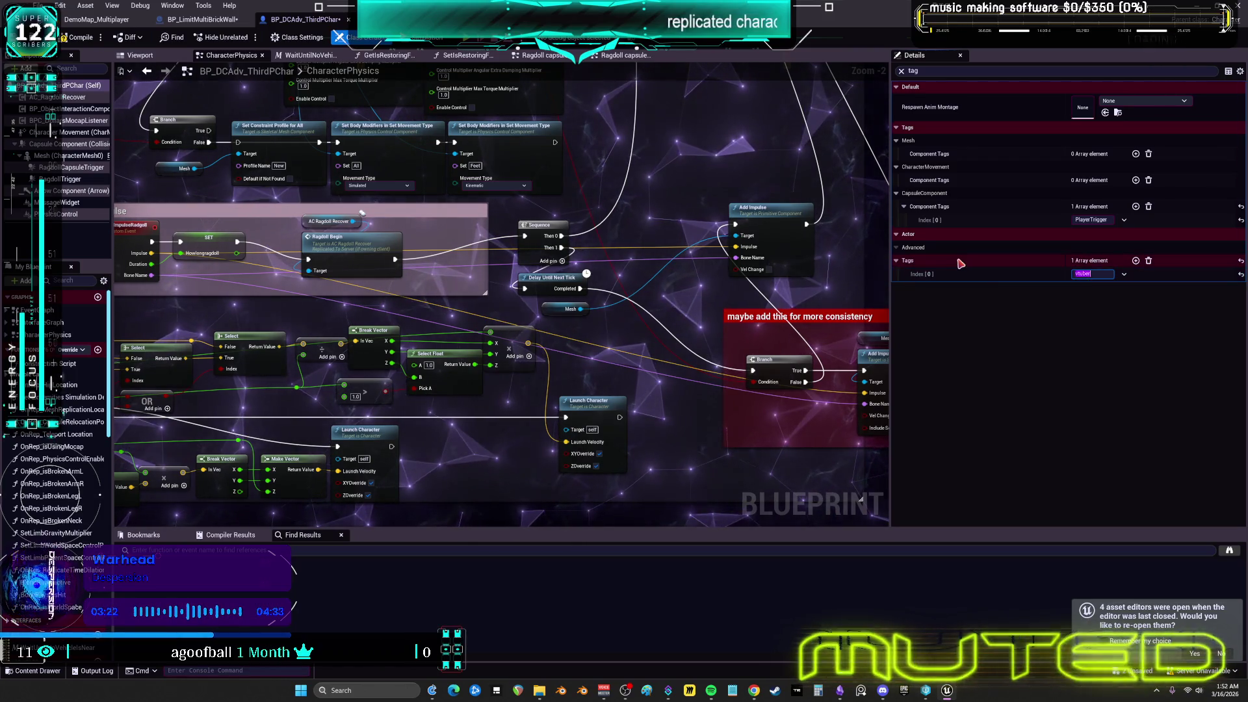
key(Return)
key(F7)
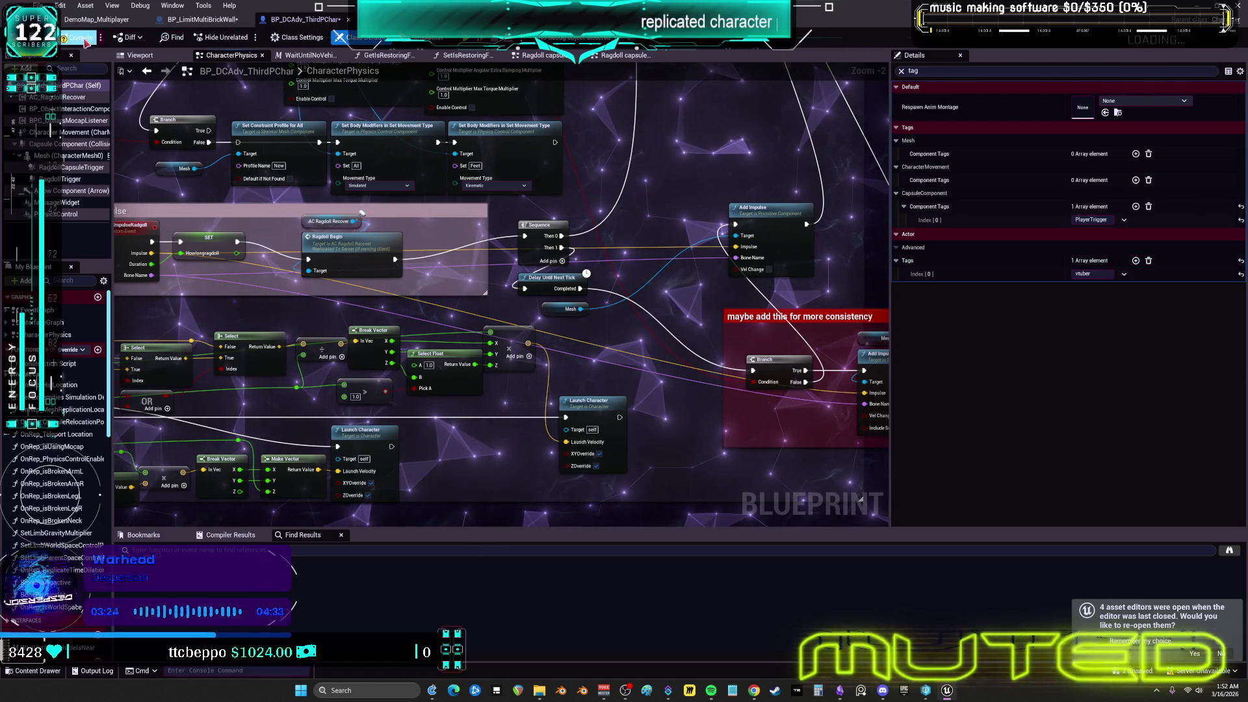
click(197, 21)
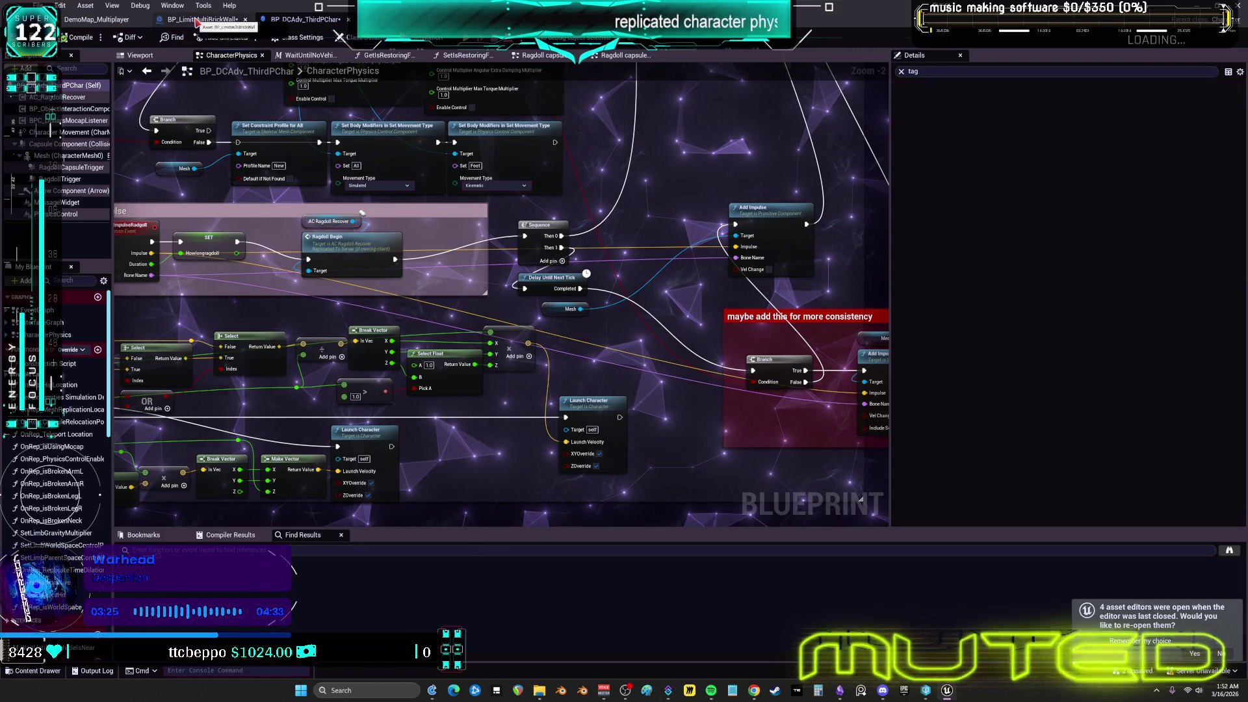
Change the brick wall's Actor Has Tag tag to vtuber
click(309, 301)
text(vtuber)
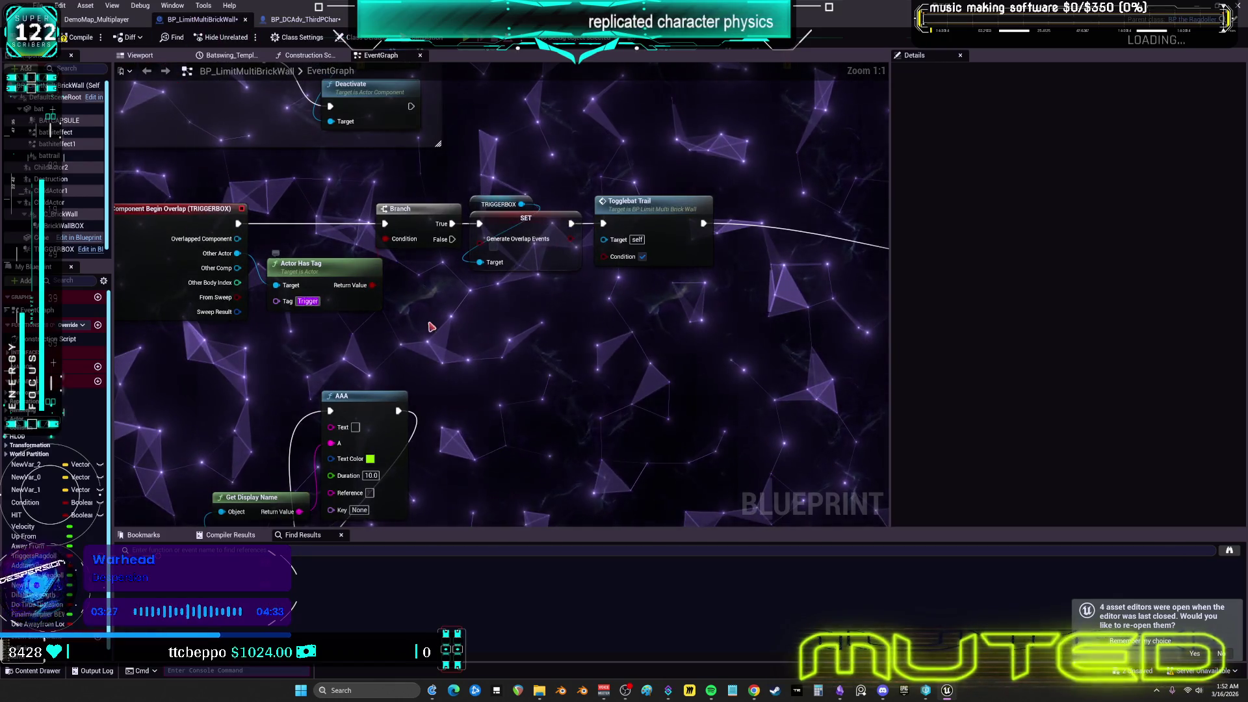
drag(629, 324, 645, 325)
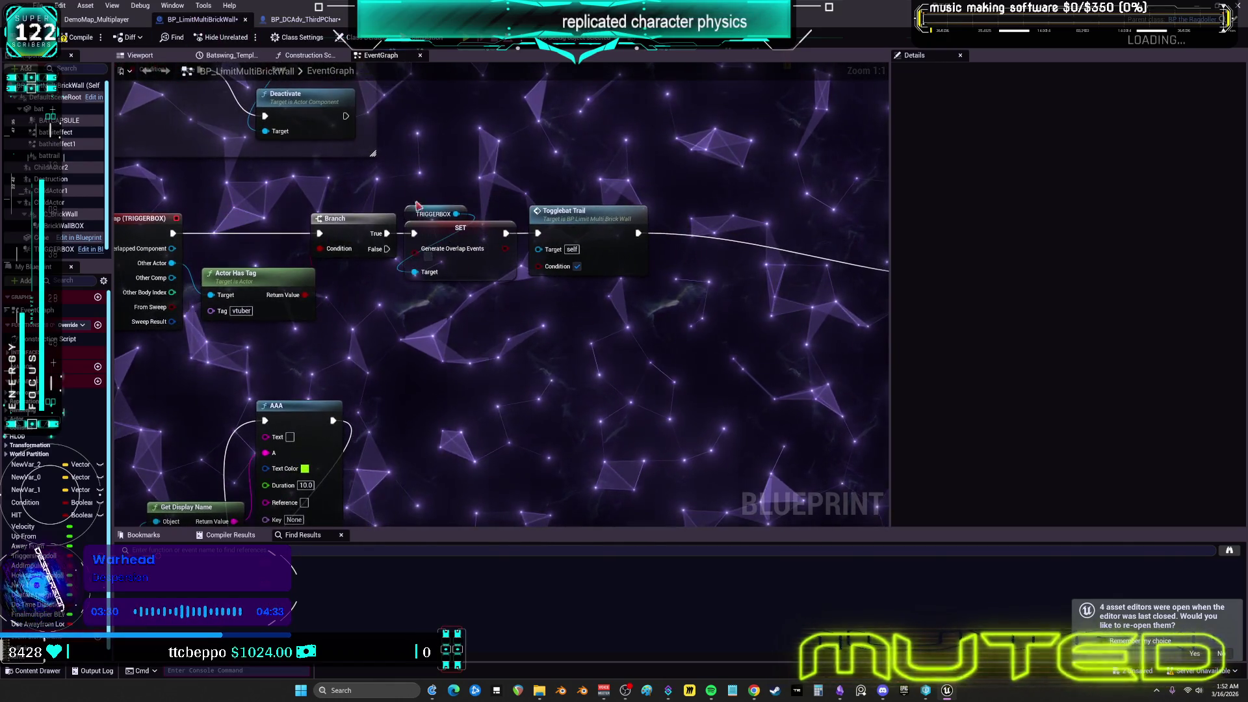
Line up the Batswing timeline, Togglebat Trail and Switch on ETimelineDirection in a row
click(552, 214)
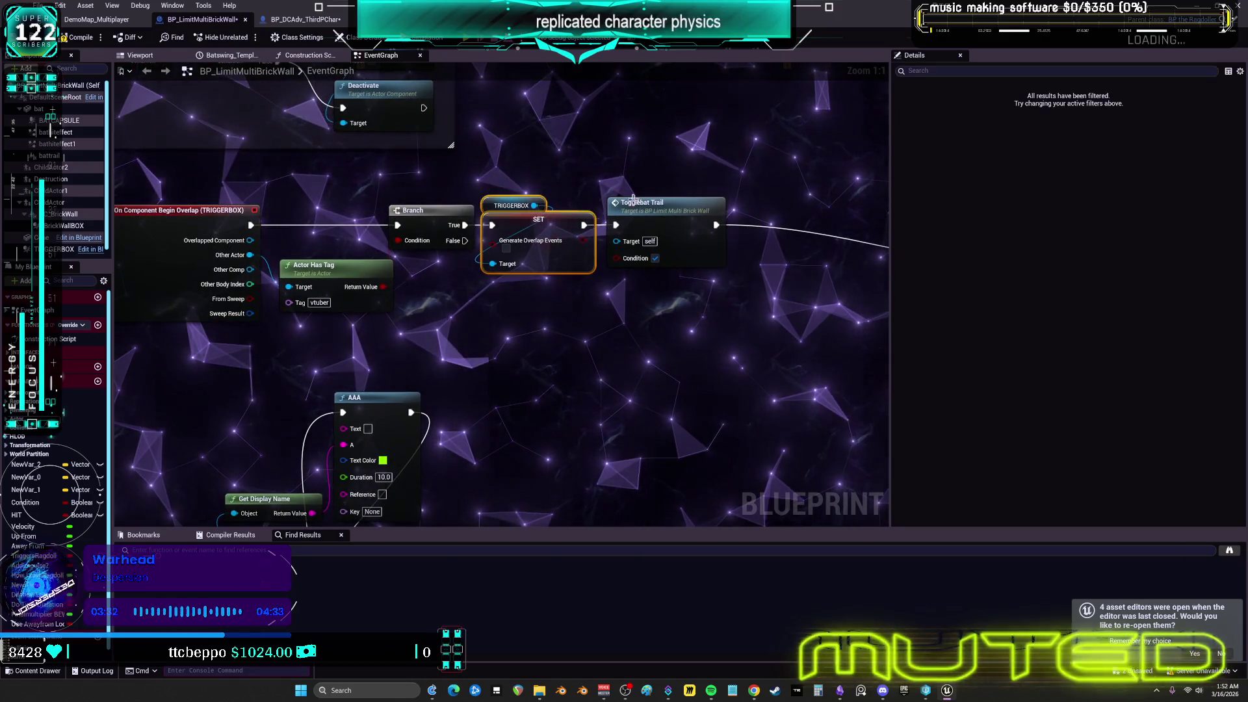
click(668, 215)
drag(668, 215, 240, 206)
double_click(240, 206)
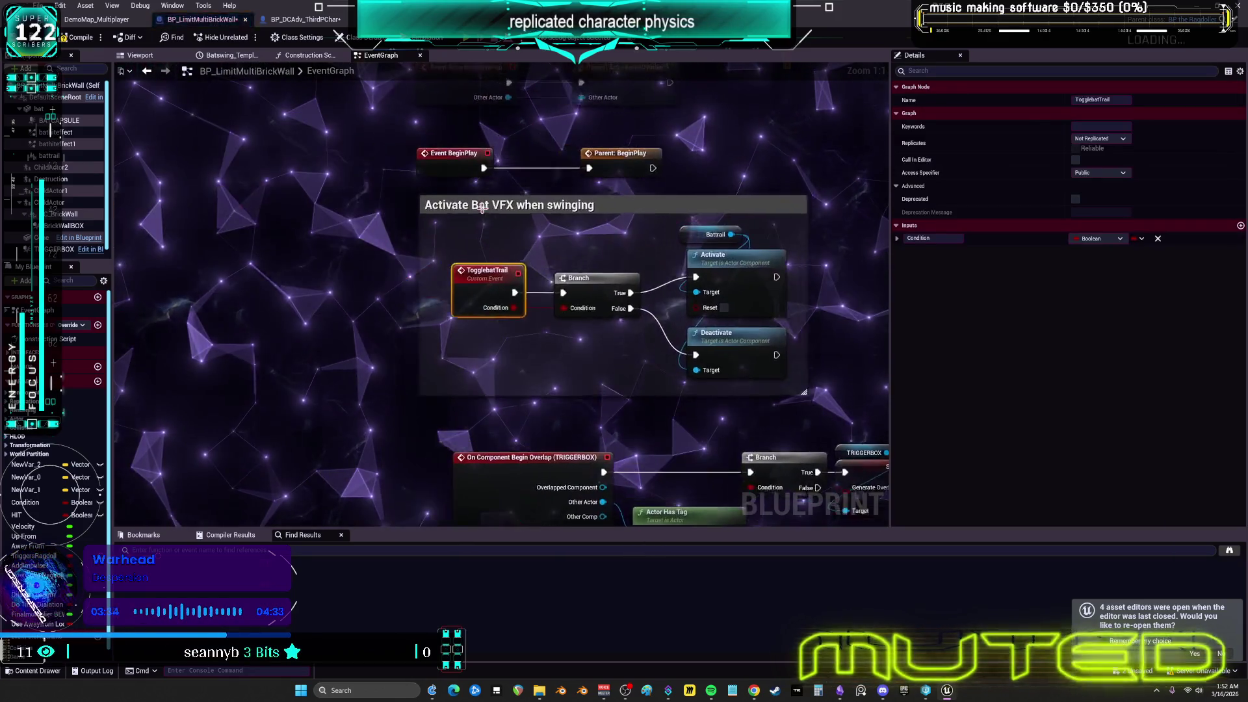
key(alt+Left)
mouse_move(702, 309)
mouse_down()
mouse_move(681, 293)
mouse_move(372, 247)
mouse_move(382, 257)
mouse_up()
mouse_move(684, 289)
mouse_down()
mouse_move(728, 514)
mouse_move(731, 316)
mouse_move(372, 280)
mouse_up()
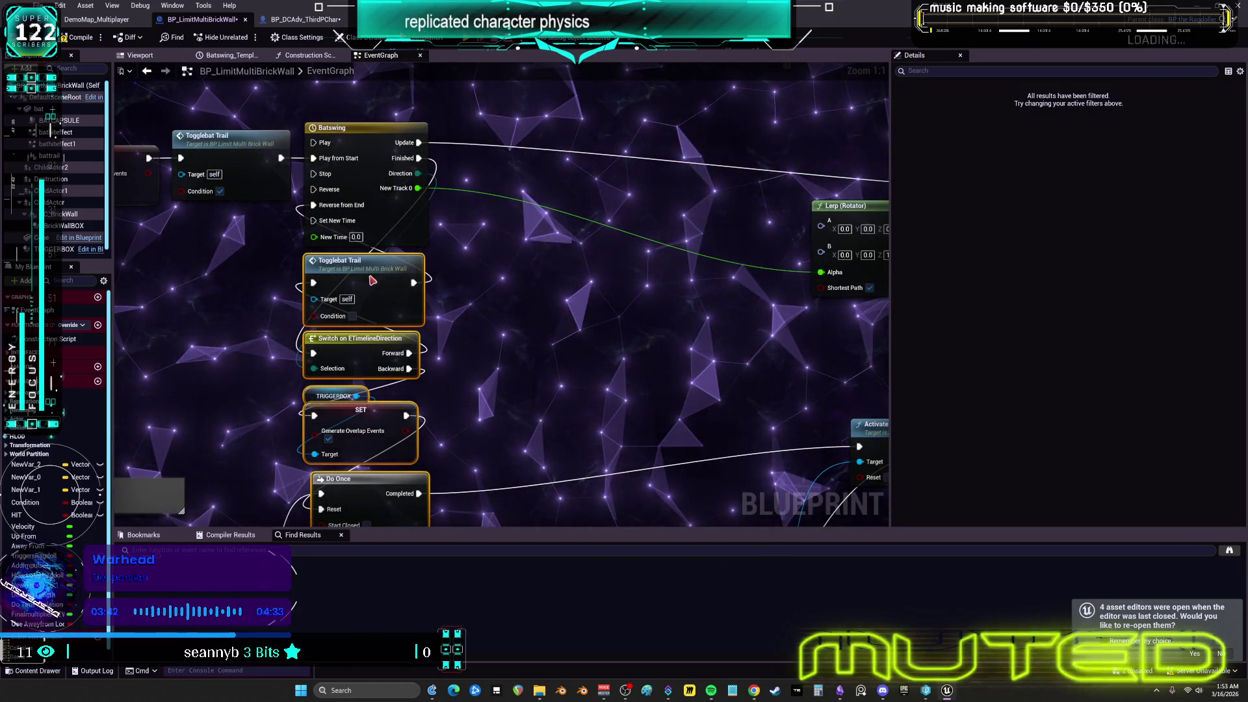
click(496, 273)
mouse_move(538, 284)
mouse_down()
mouse_move(579, 312)
mouse_move(640, 313)
mouse_up()
mouse_move(438, 282)
mouse_down()
mouse_move(375, 277)
mouse_move(349, 251)
mouse_up()
mouse_move(503, 359)
mouse_down()
mouse_move(455, 359)
mouse_move(682, 273)
mouse_move(671, 254)
mouse_up()
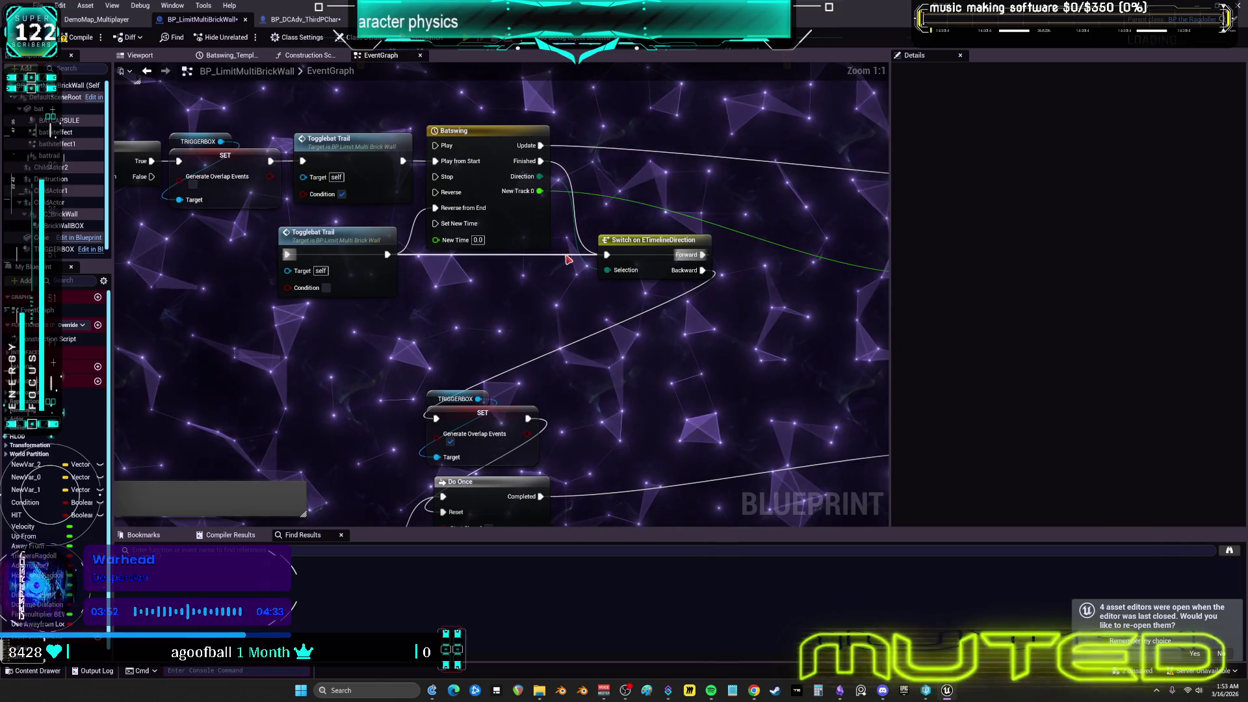
Add reroute points on the Togglebat Trail and Update wires and align Lerp, Bat and Set Relative Rotation
double_click(567, 260)
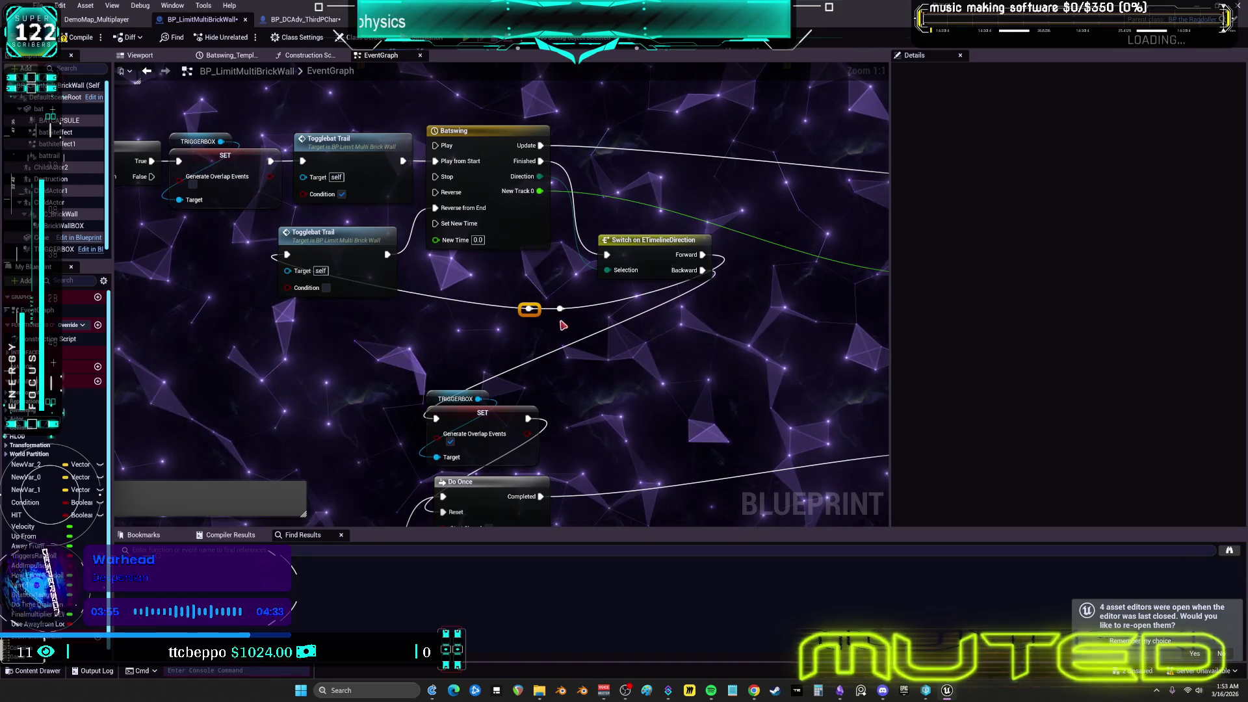
key(Left)
key(Left)
key(Left)
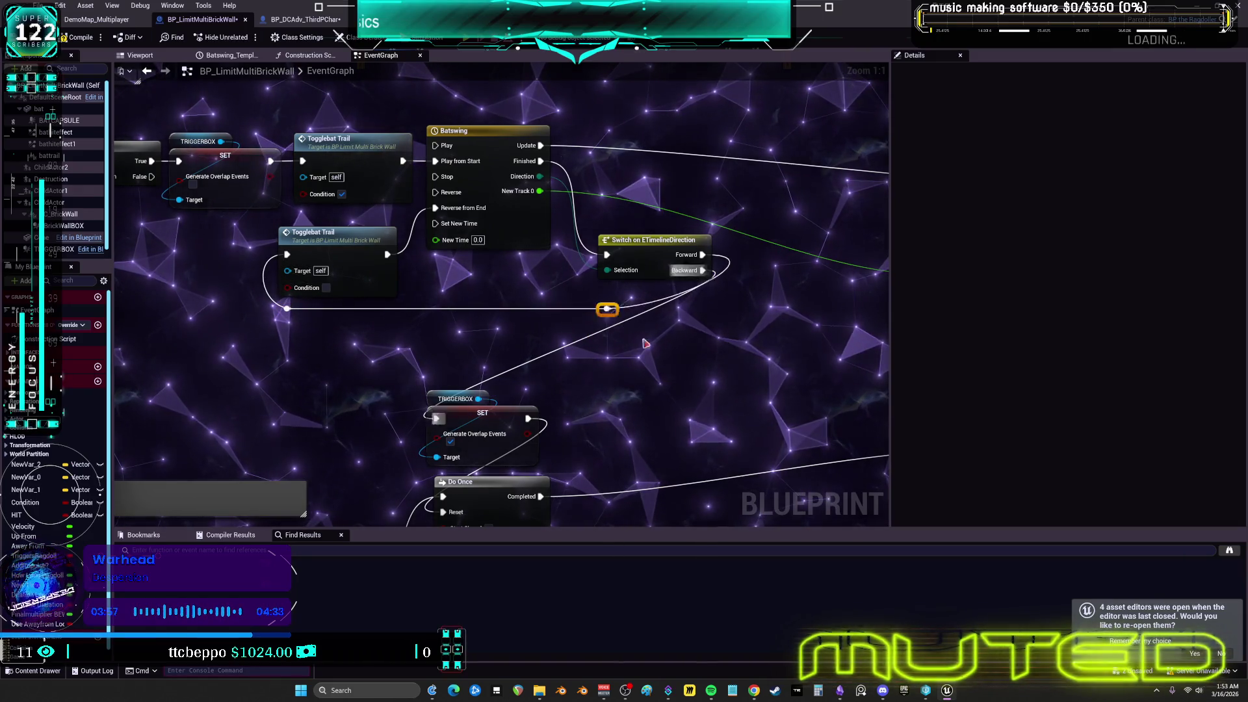
mouse_move(786, 326)
mouse_down()
mouse_move(711, 306)
mouse_move(449, 324)
mouse_up()
drag(464, 133, 329, 133)
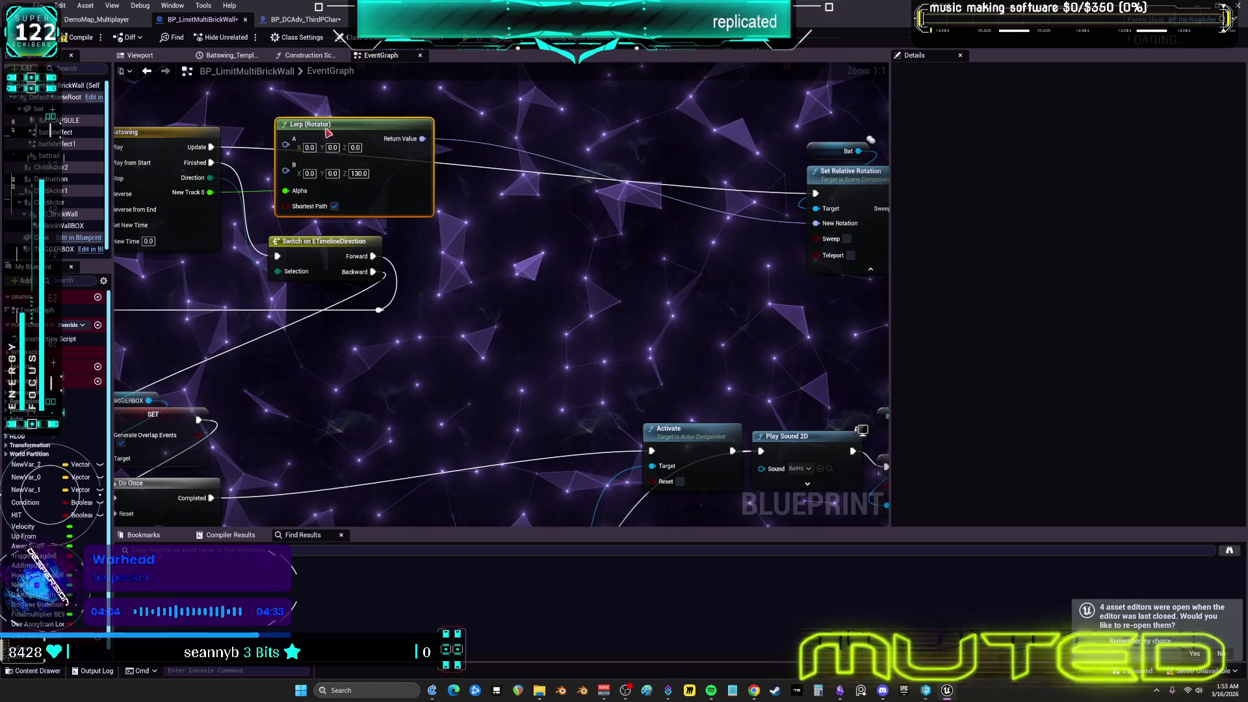
drag(696, 205, 759, 253)
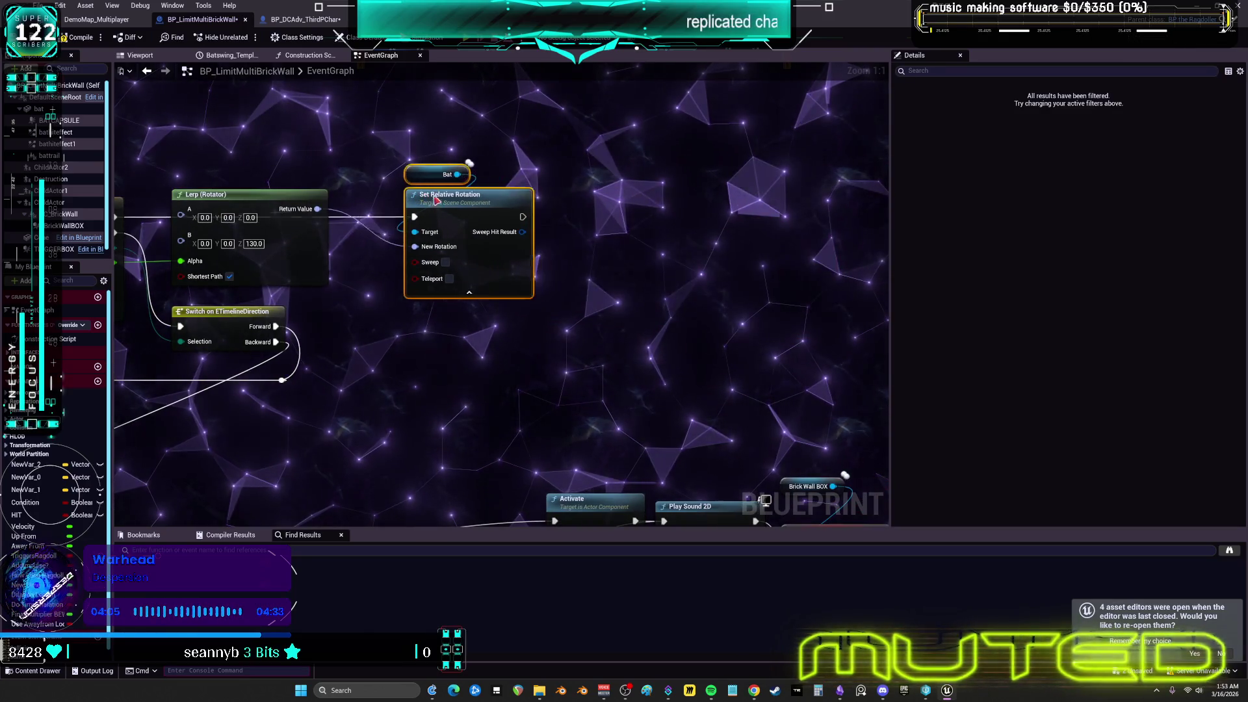
drag(404, 215, 412, 207)
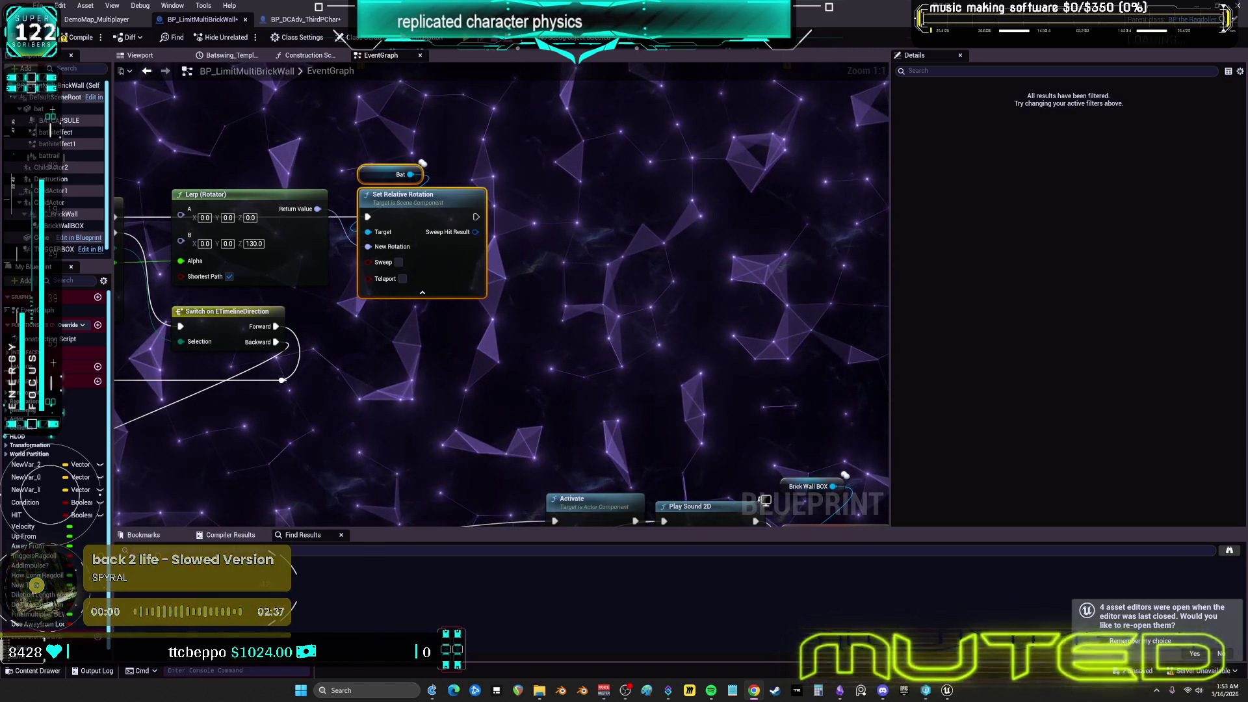
mouse_move(337, 245)
mouse_down()
mouse_move(314, 239)
mouse_move(334, 212)
mouse_move(325, 187)
mouse_move(389, 188)
mouse_up()
double_click(323, 235)
drag(272, 136, 505, 194)
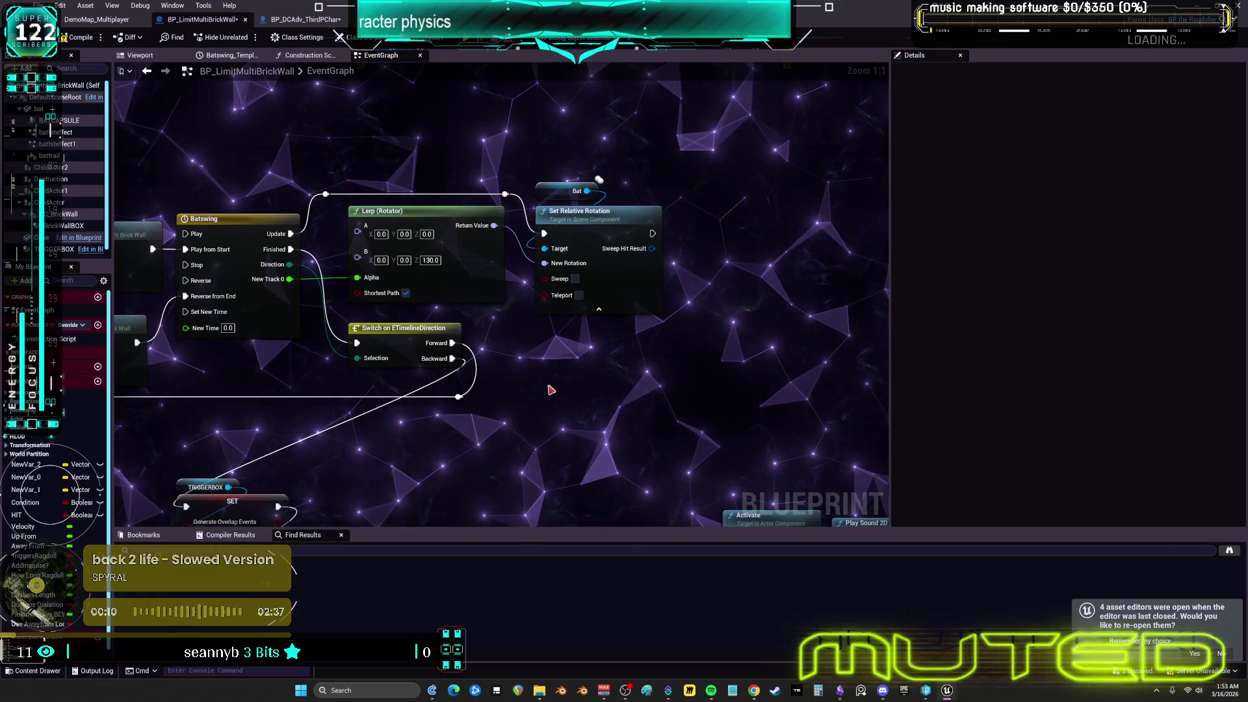
Chain the TRIGGERBOX SET, Do Once, Play Sound 2D and Brick Wall BOX SET after the Switch
drag(551, 390, 628, 302)
mouse_move(557, 349)
mouse_down()
mouse_move(702, 323)
mouse_move(677, 292)
mouse_up()
mouse_move(414, 369)
mouse_down()
mouse_move(749, 252)
mouse_move(739, 225)
mouse_up()
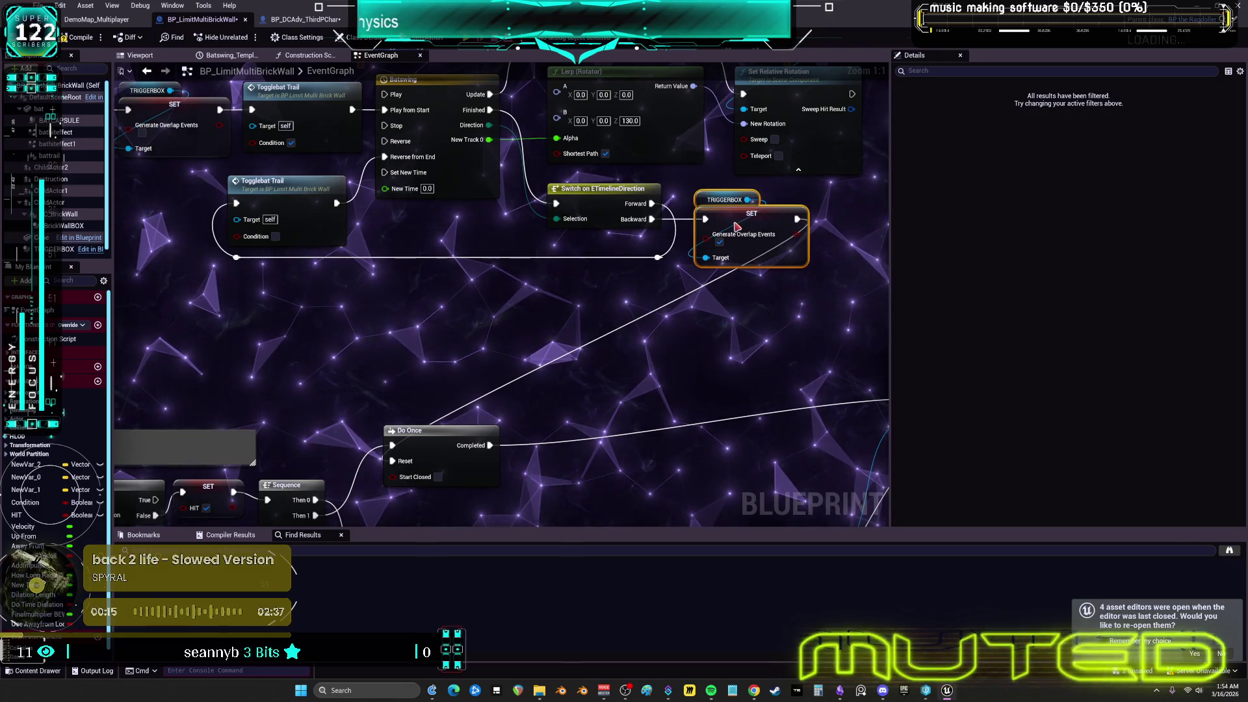
drag(460, 428, 304, 416)
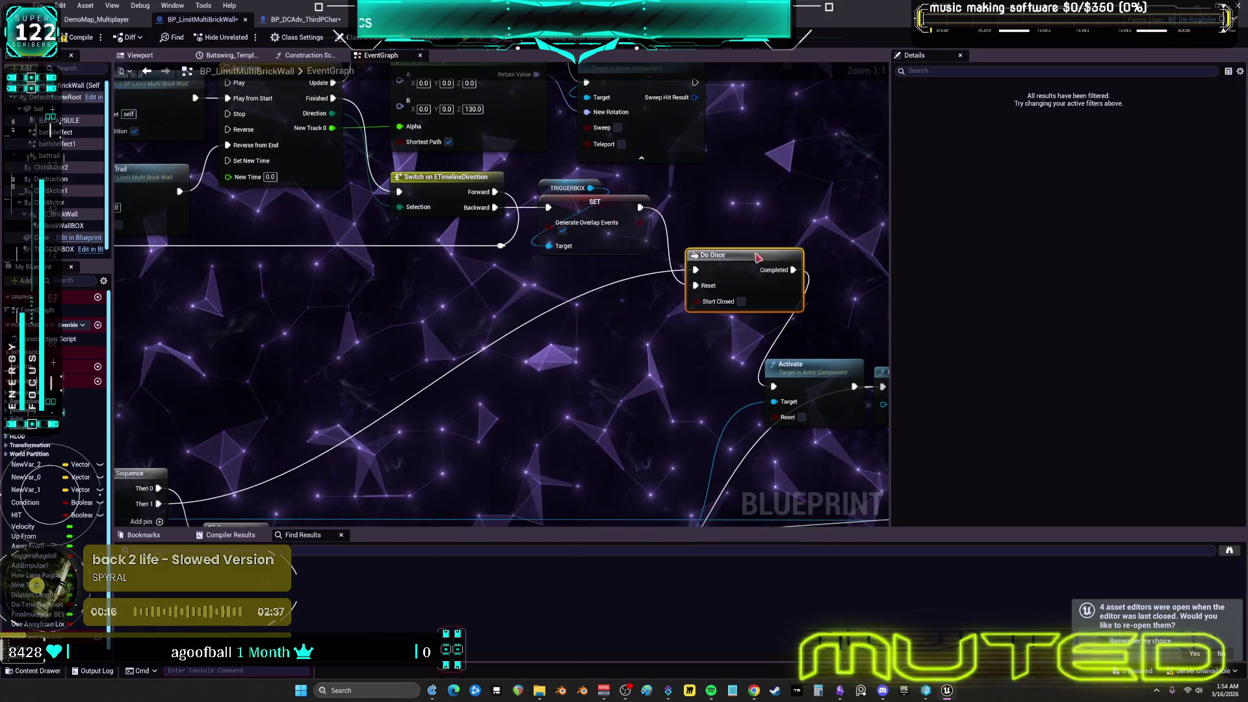
scroll(752, 261, down, 3)
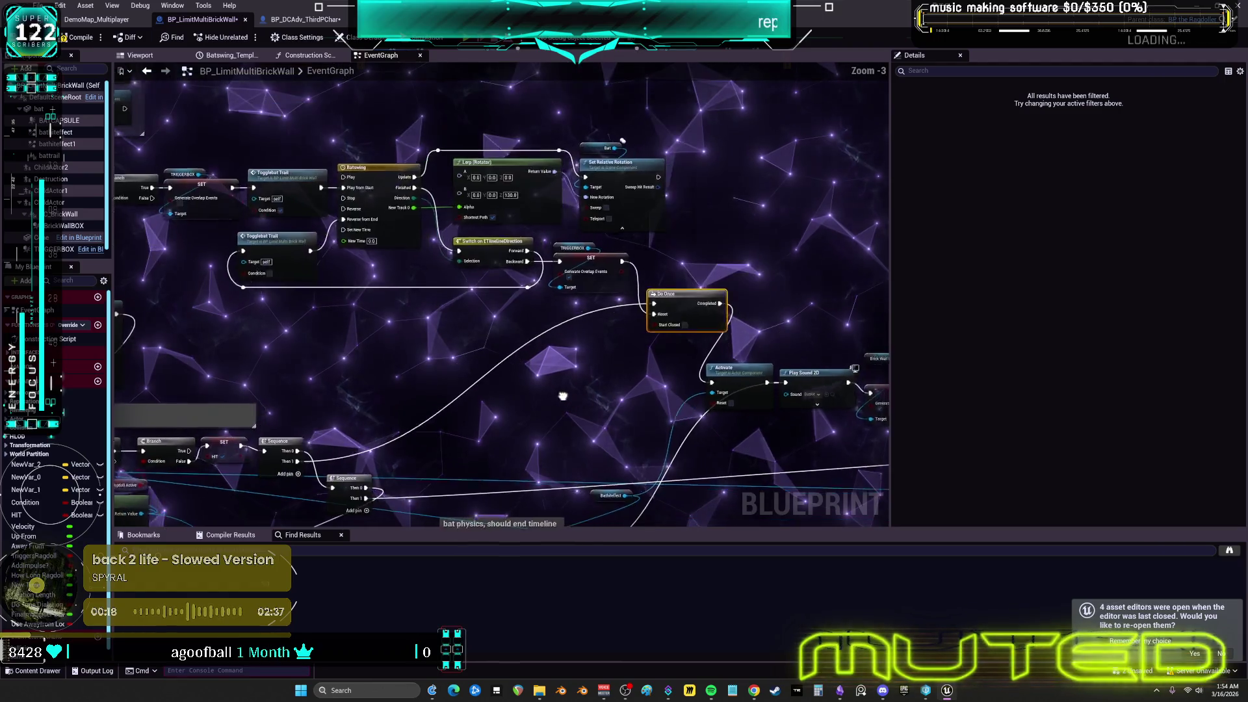
drag(663, 362, 488, 305)
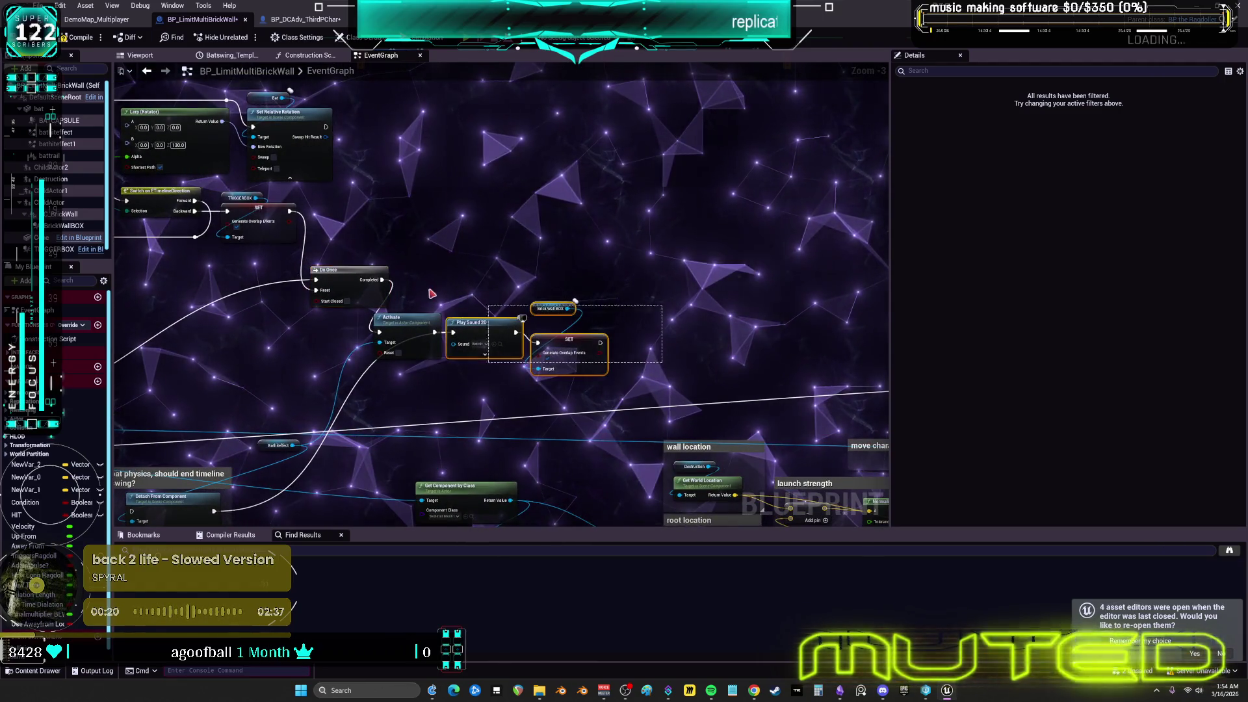
click(532, 373)
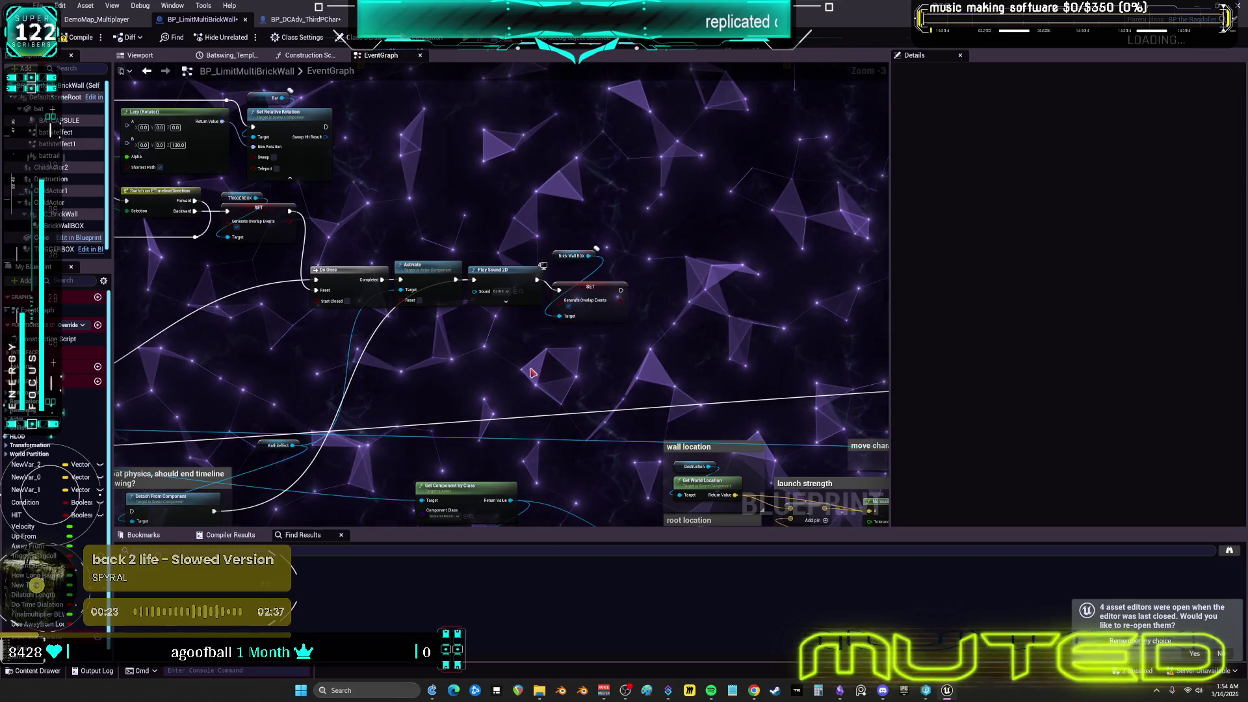
scroll(576, 286, up, 3)
click(576, 286)
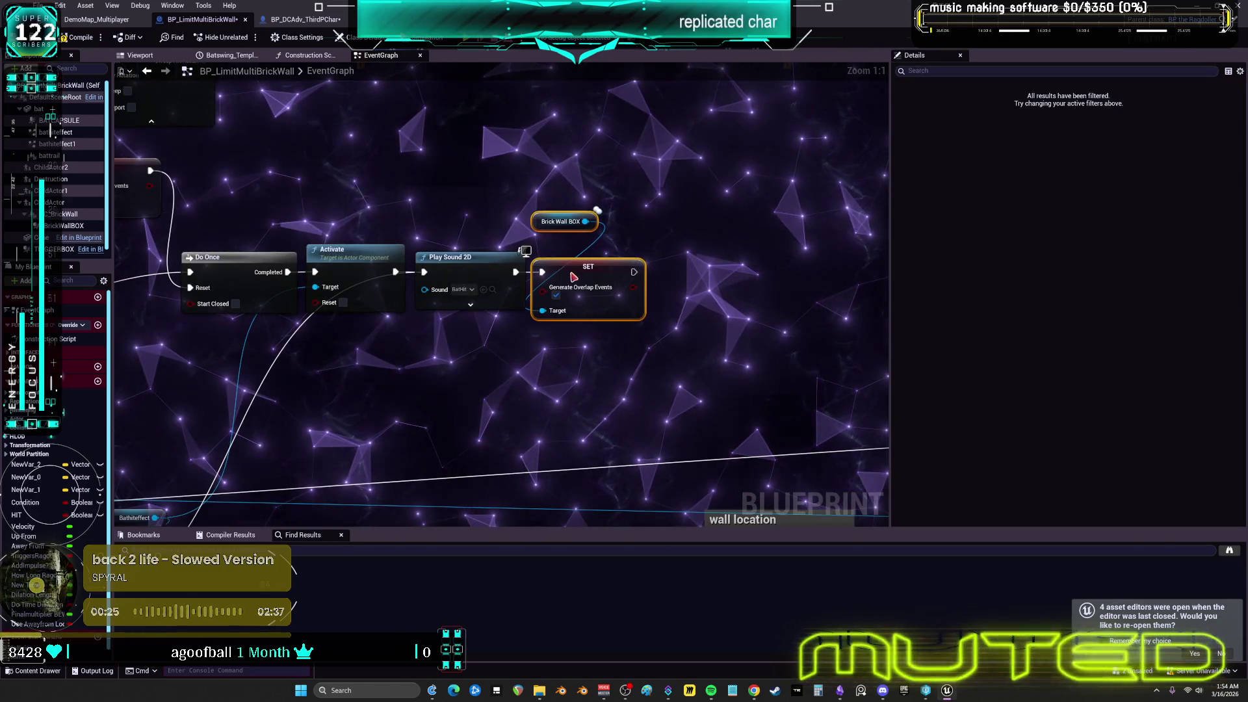
mouse_move(543, 229)
mouse_down()
mouse_move(551, 342)
mouse_move(639, 325)
mouse_move(726, 338)
mouse_up()
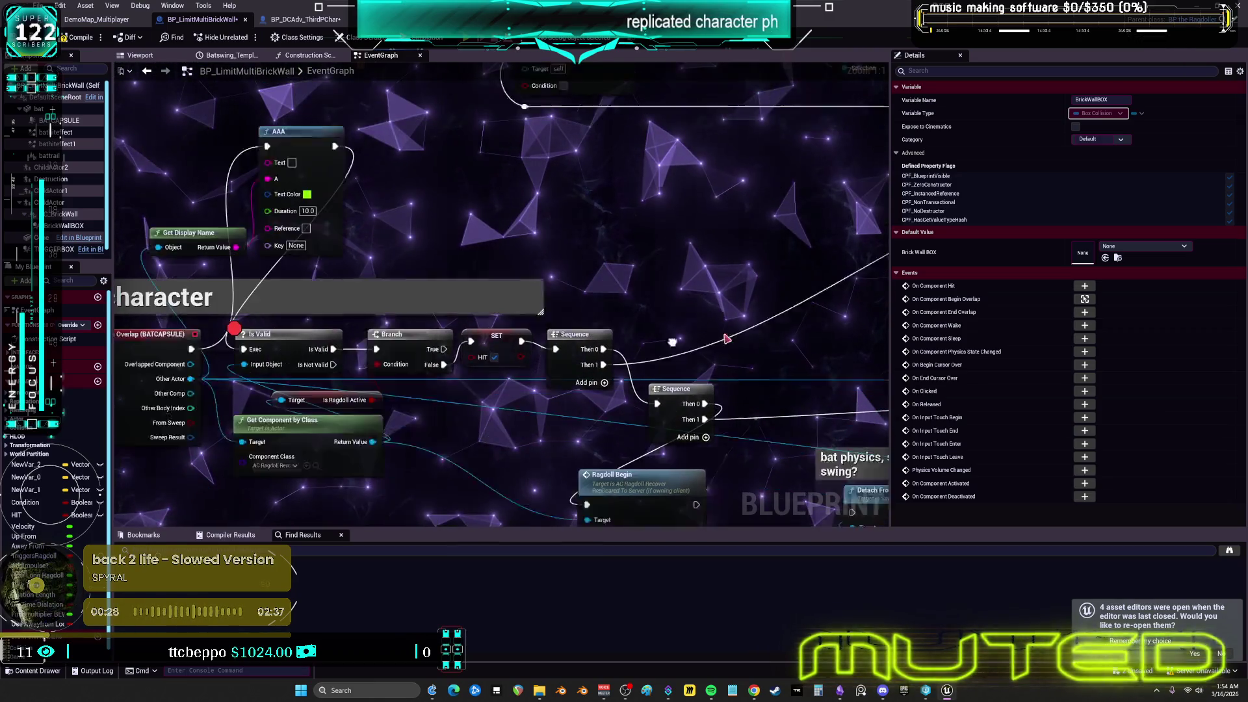
Delete the AAA debug print nodes, wire the overlap into Is Valid, and remove its breakpoint
drag(676, 234, 734, 241)
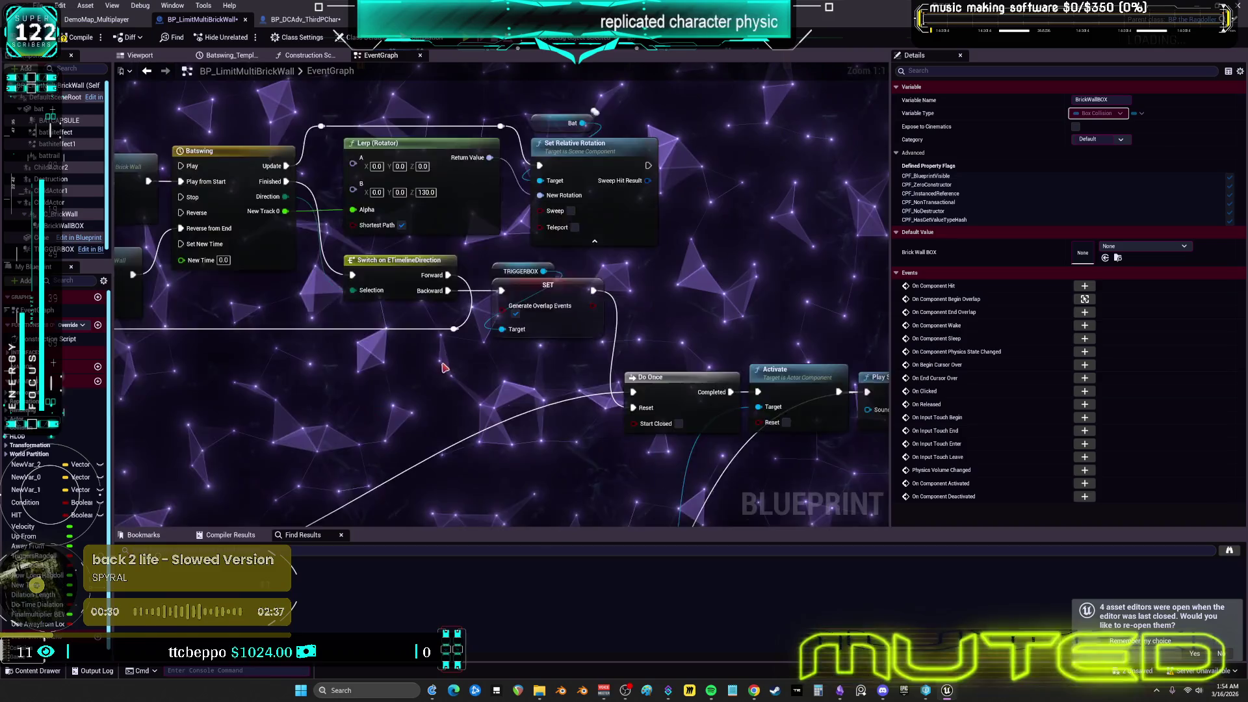
scroll(608, 325, down, 3)
scroll(462, 328, up, 3)
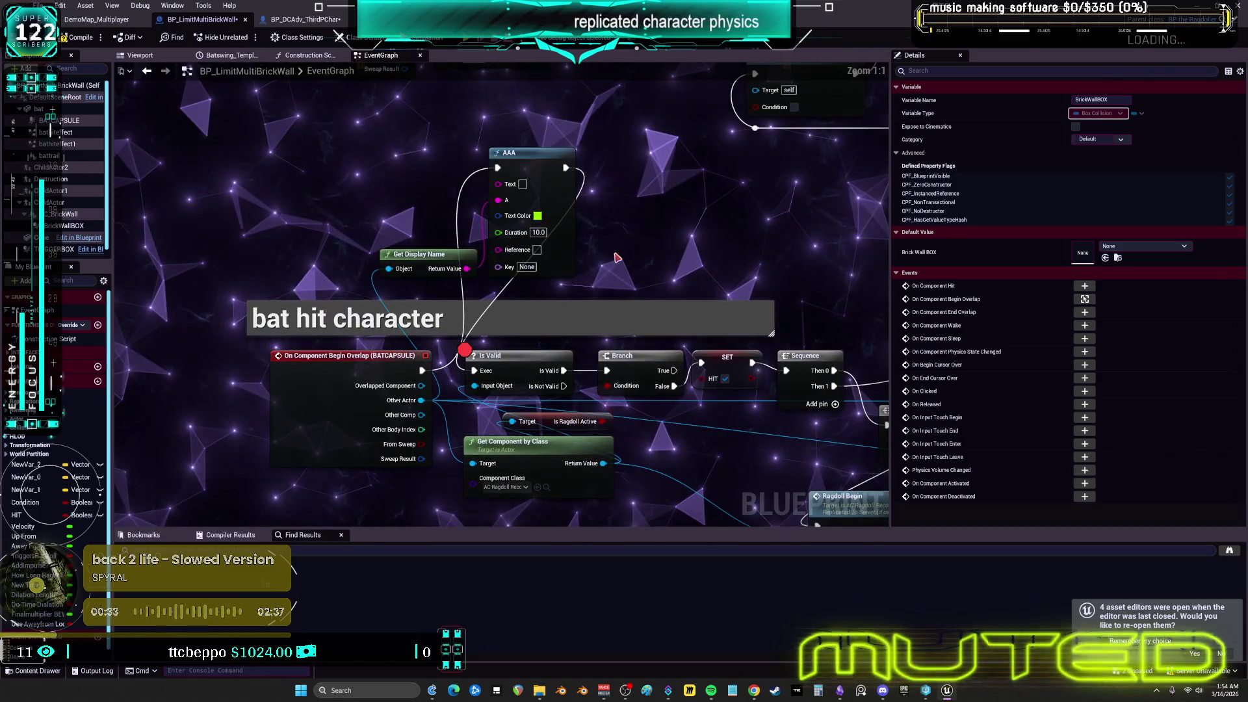
key(Delete)
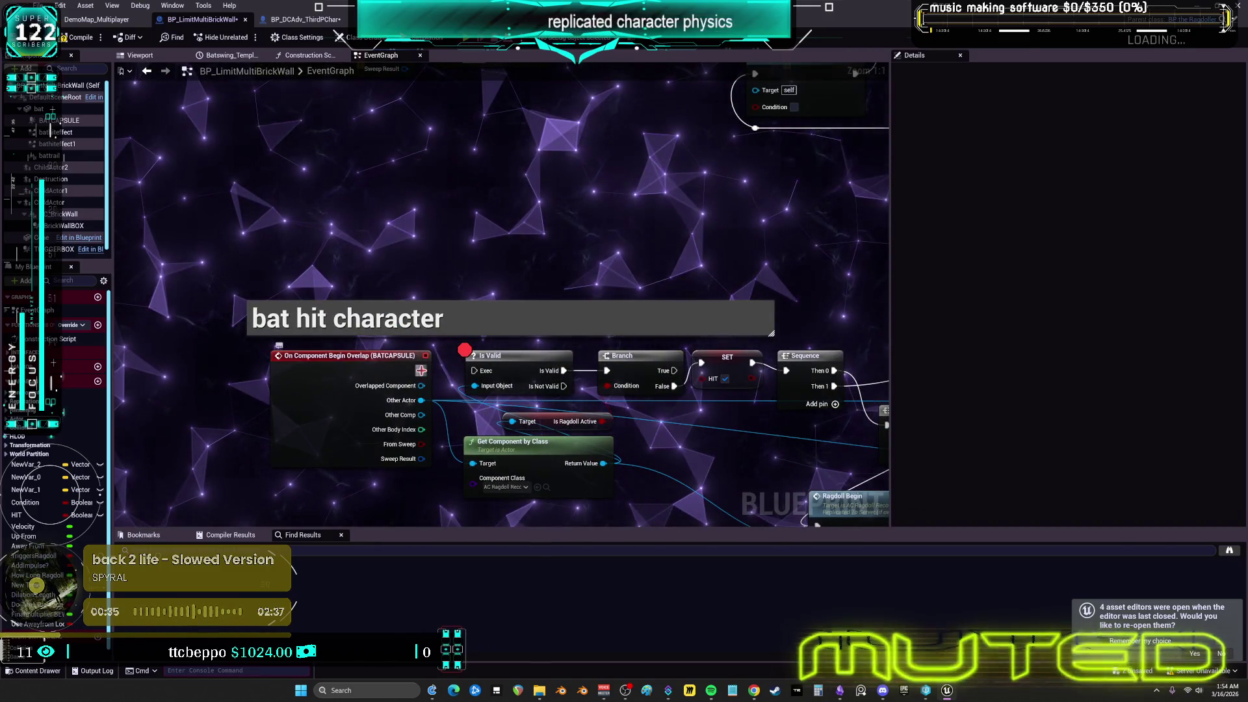
drag(422, 371, 473, 371)
right_click(497, 357)
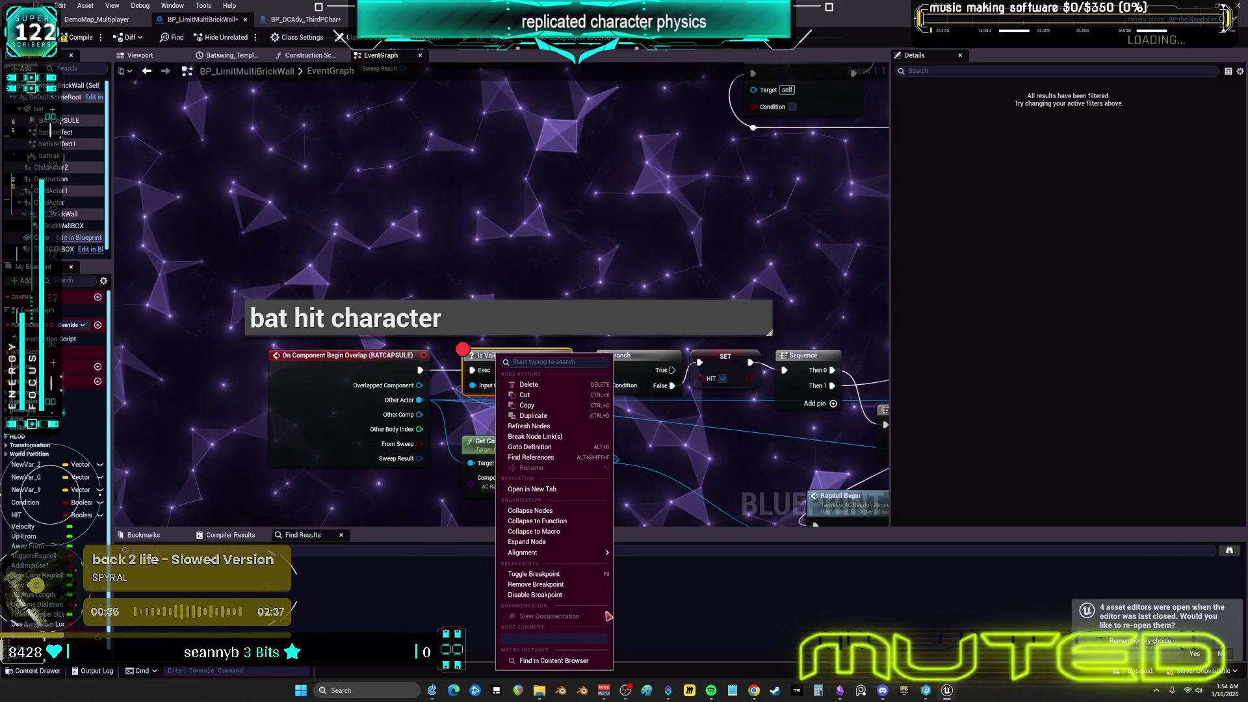
click(536, 585)
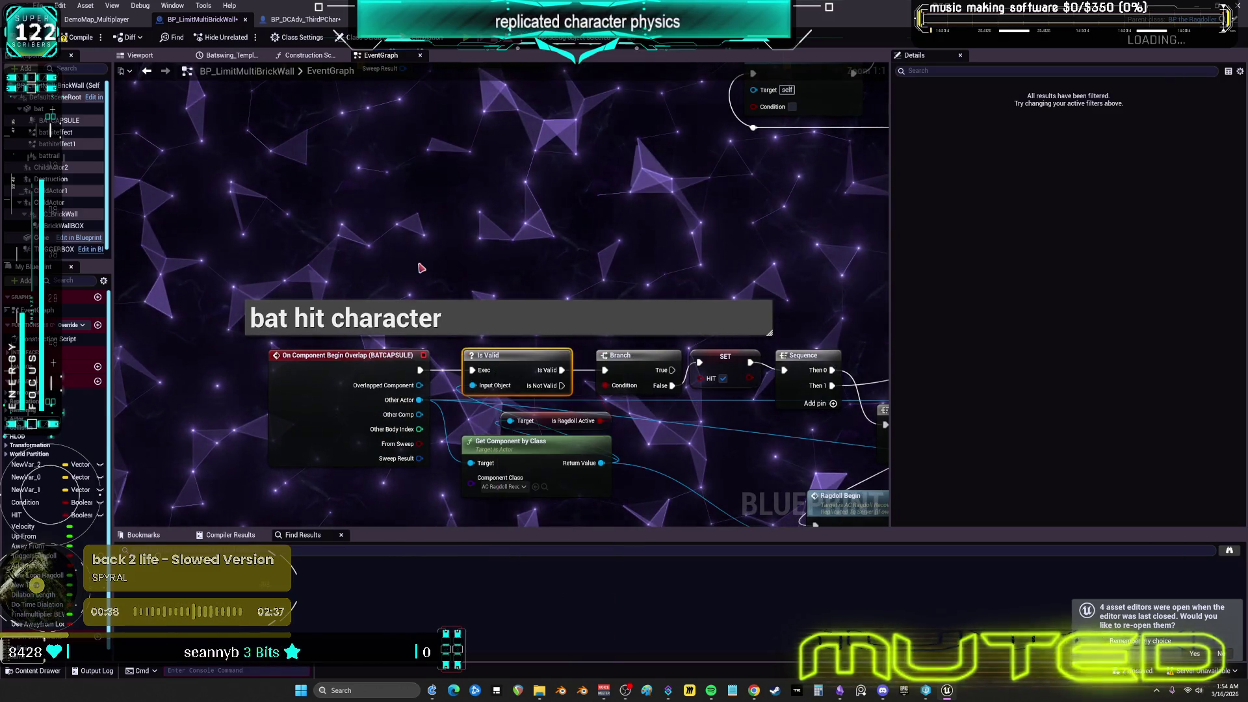
Line up the second Sequence beside the first and move Ragdoll Begin up beside them
click(424, 321)
drag(423, 322, 297, 249)
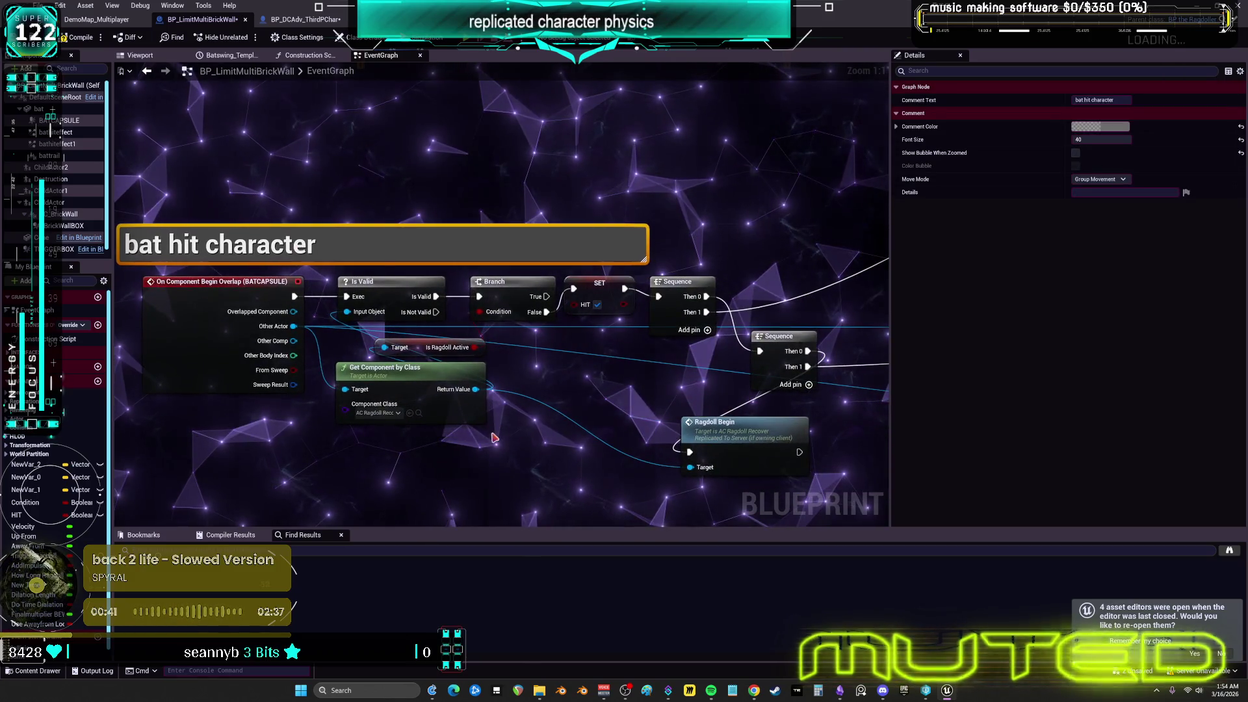
drag(570, 392, 412, 296)
click(437, 294)
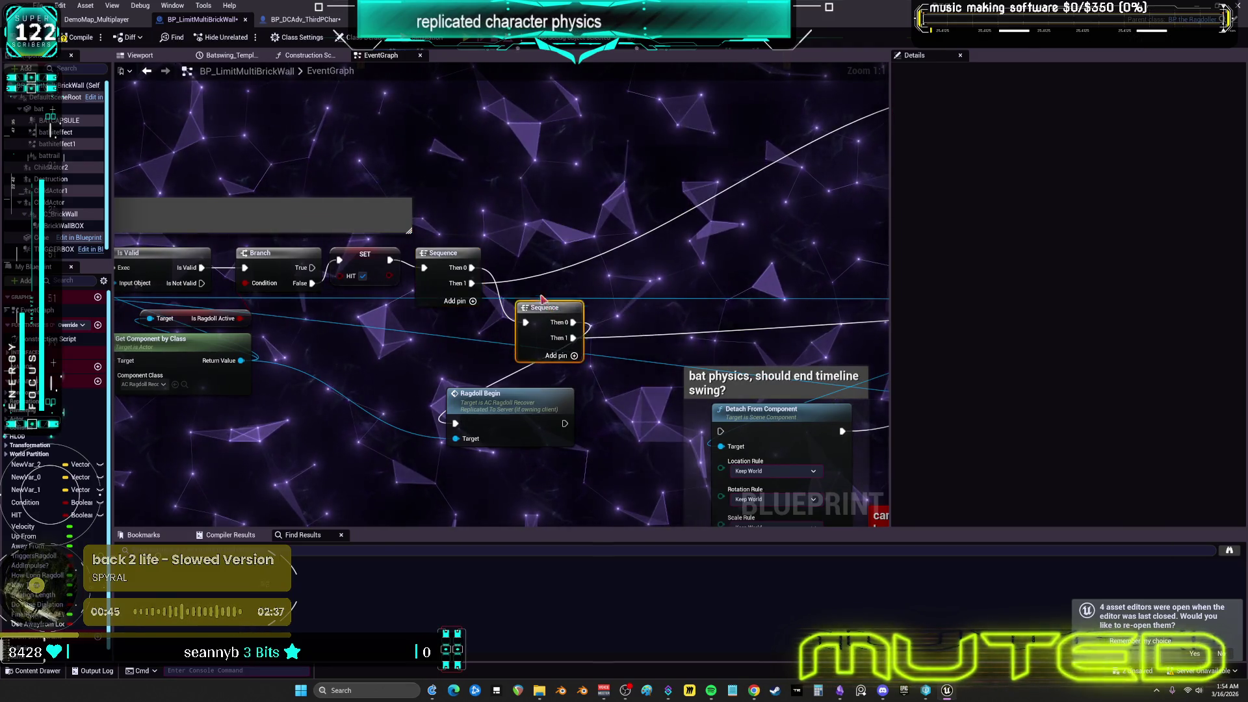
drag(542, 298, 535, 254)
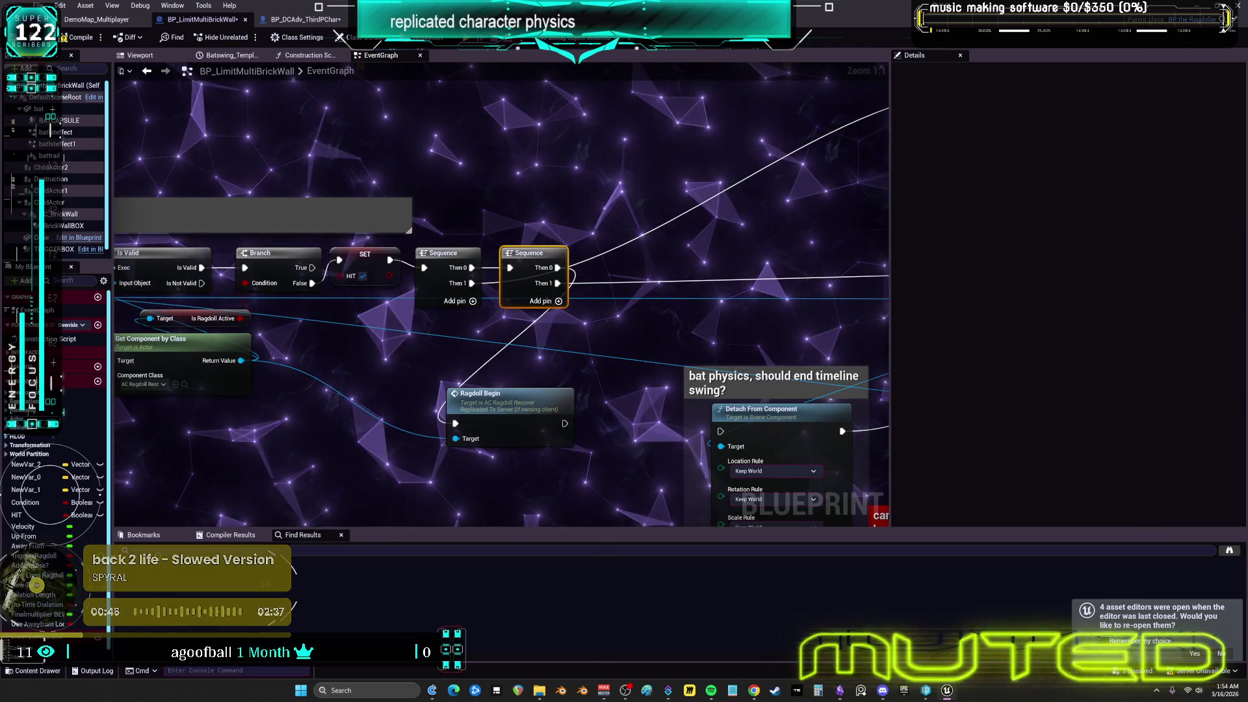
drag(559, 391, 415, 389)
drag(568, 240, 551, 231)
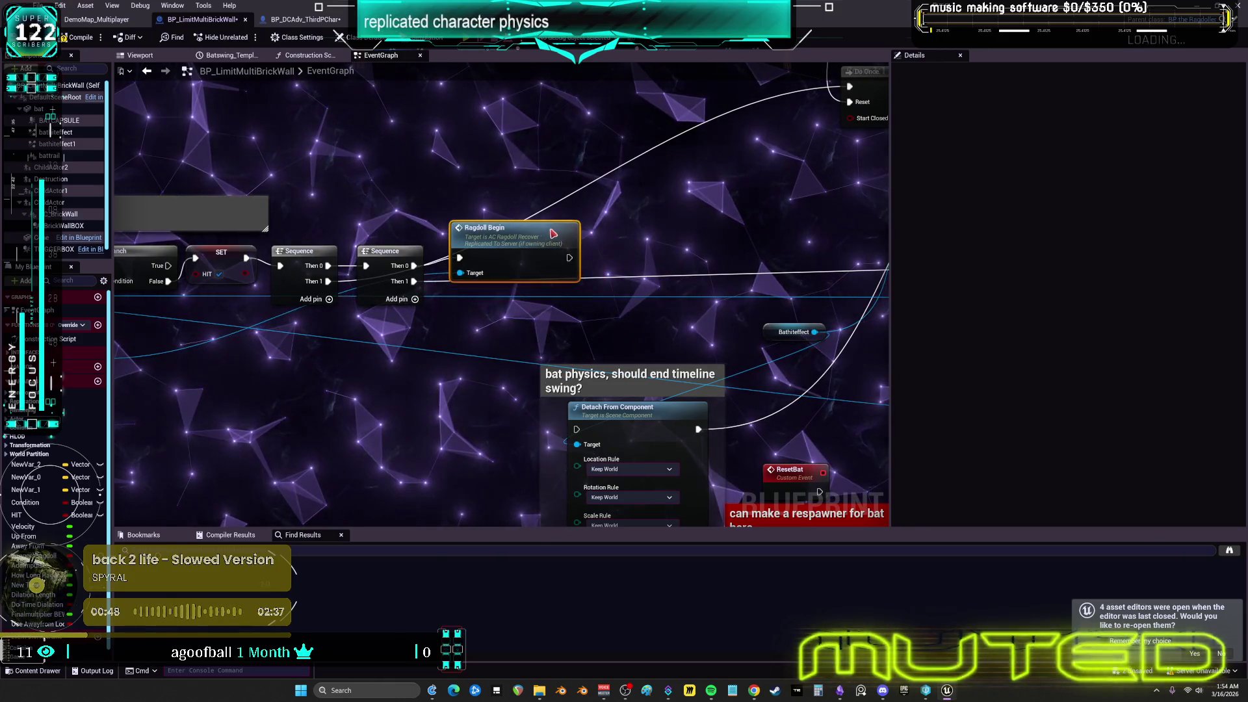
Connect the Sequence to Ragdoll Begin and delete the redundant upper Sequence node
scroll(440, 339, down, 2)
scroll(434, 342, up, 2)
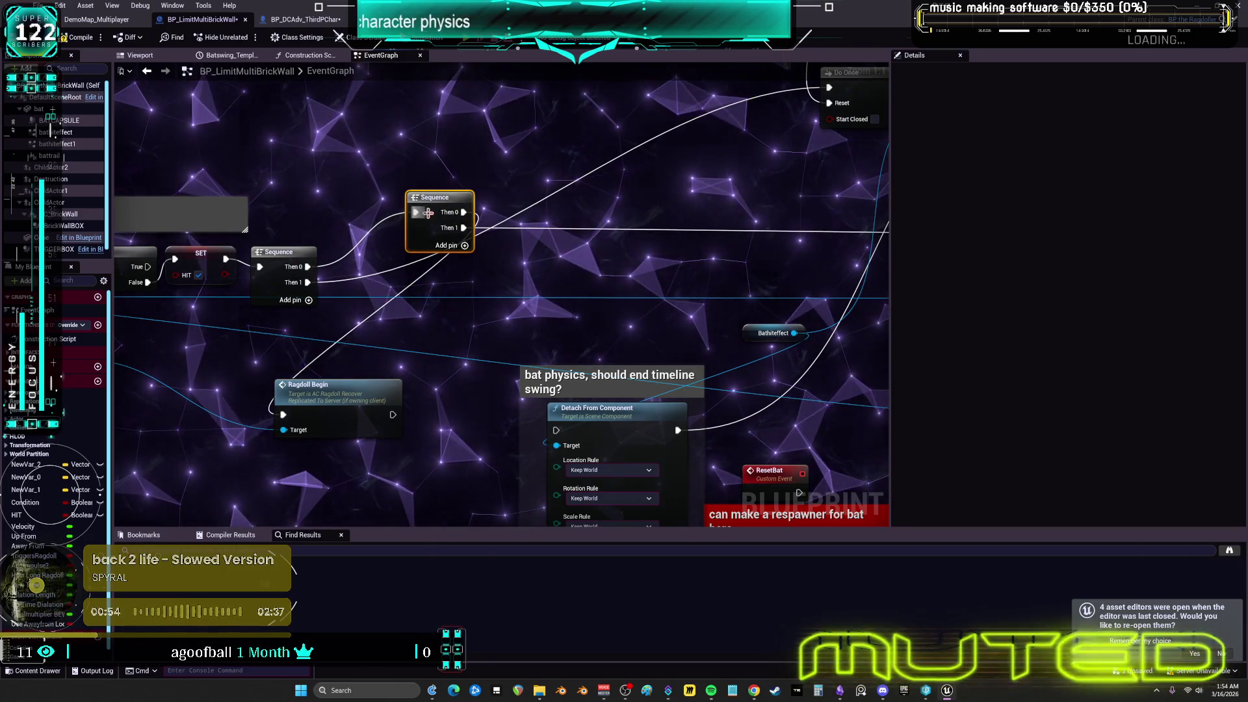
drag(428, 212, 381, 337)
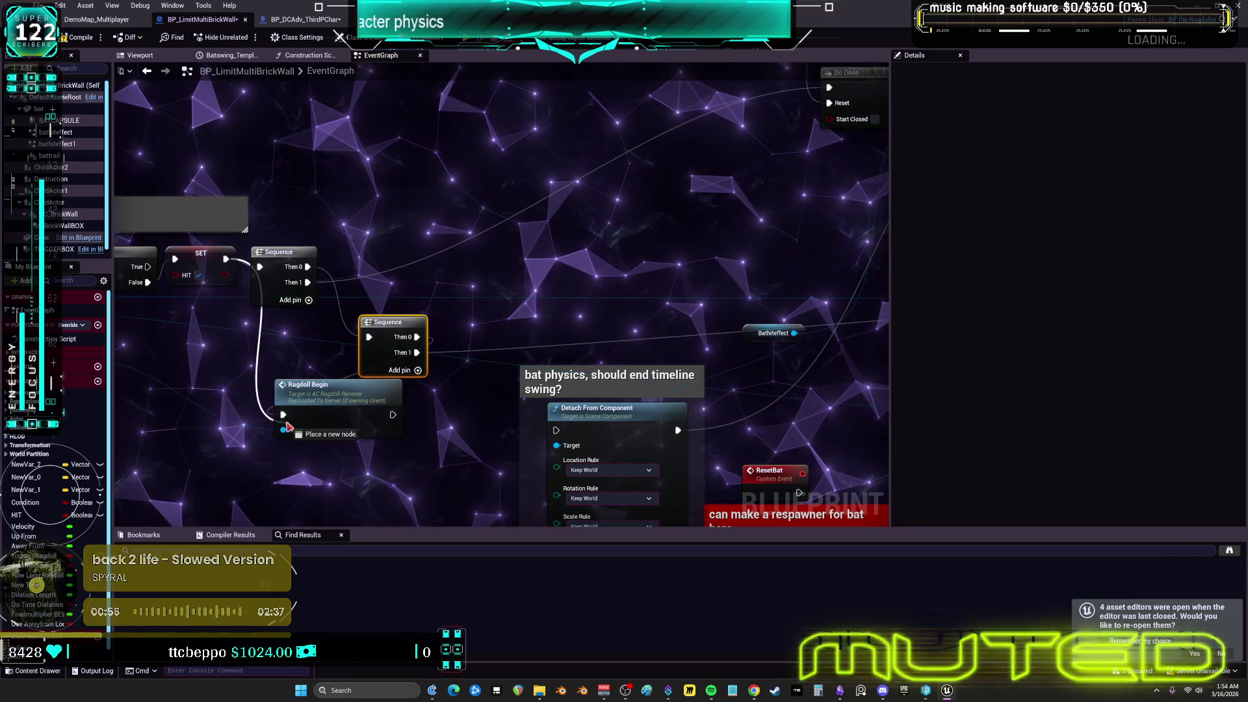
drag(288, 427, 284, 416)
mouse_move(394, 415)
mouse_down()
mouse_move(516, 265)
mouse_move(614, 106)
mouse_move(503, 229)
mouse_move(438, 188)
mouse_move(480, 174)
mouse_up()
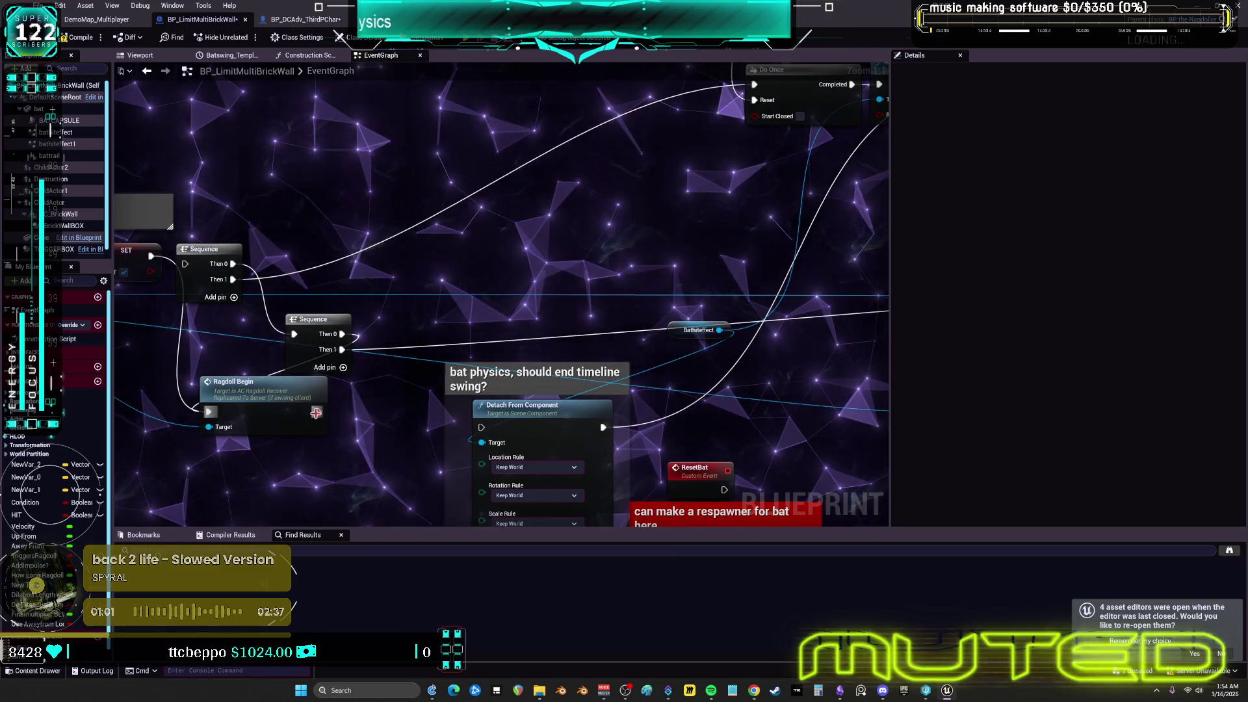
key(Delete)
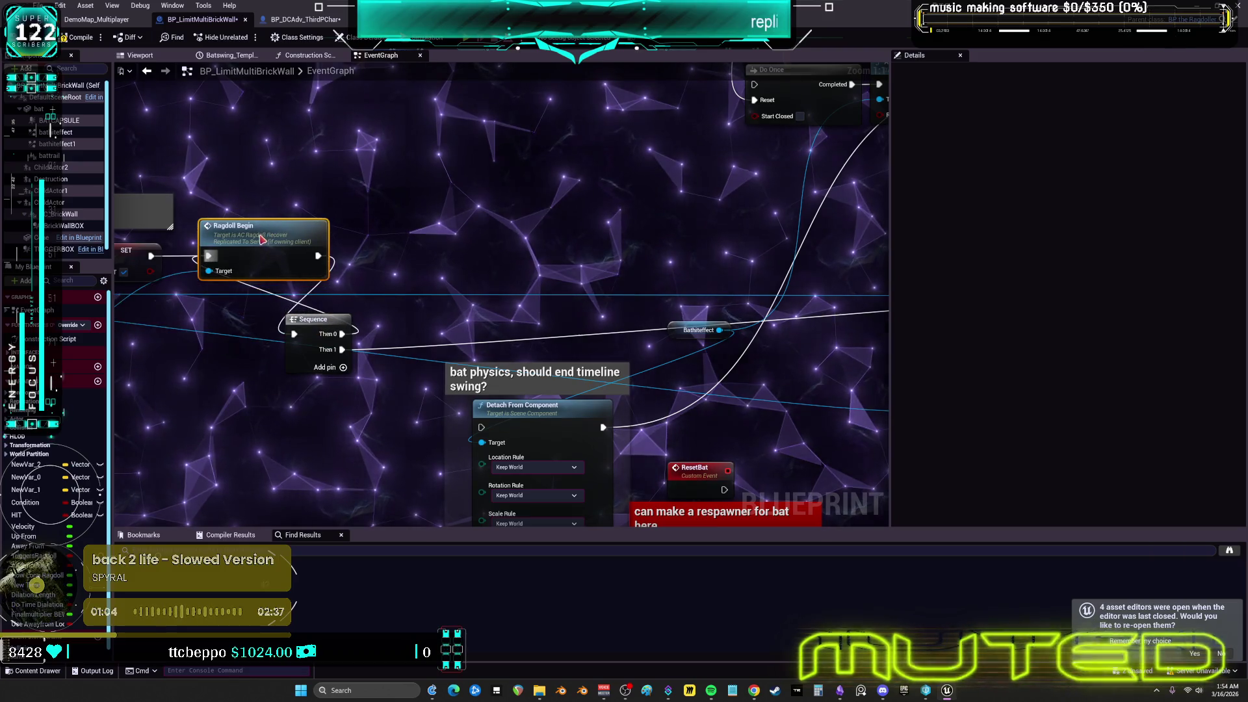
drag(326, 321, 402, 259)
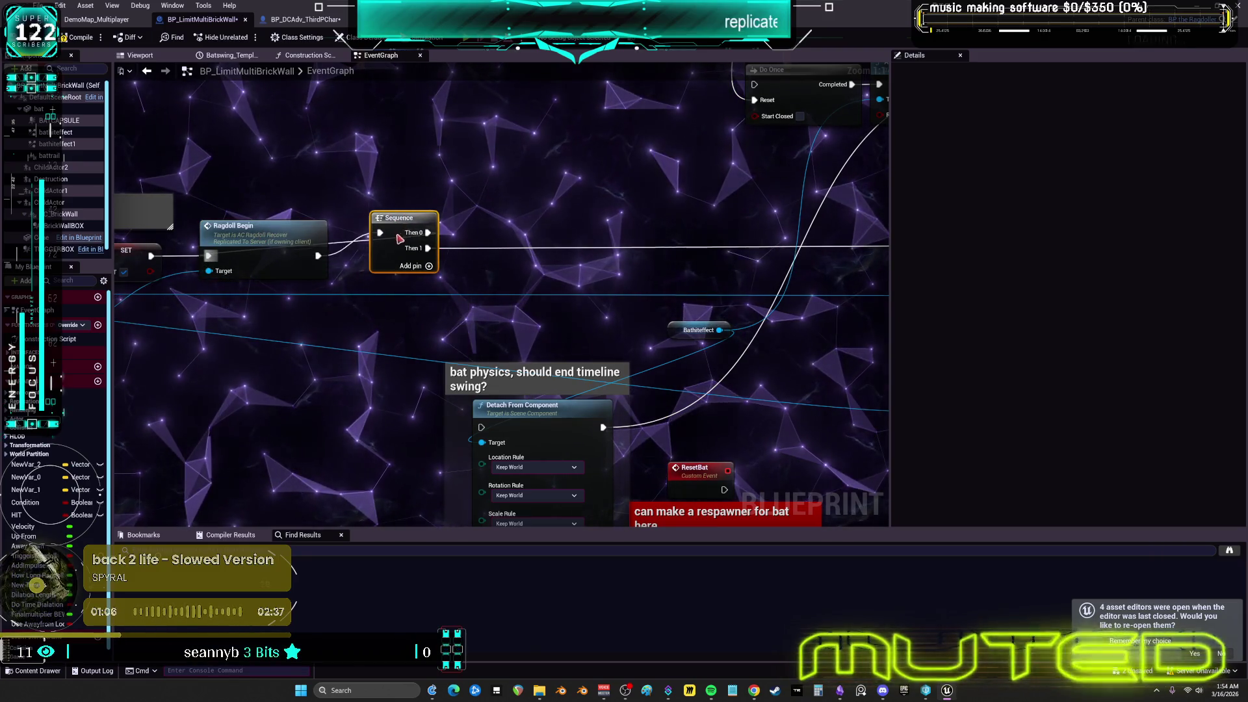
Wire Sequence Then 0 into the Do Once exec input
mouse_move(267, 359)
mouse_down()
mouse_move(455, 273)
mouse_move(581, 243)
mouse_move(602, 204)
mouse_up()
drag(236, 405, 465, 295)
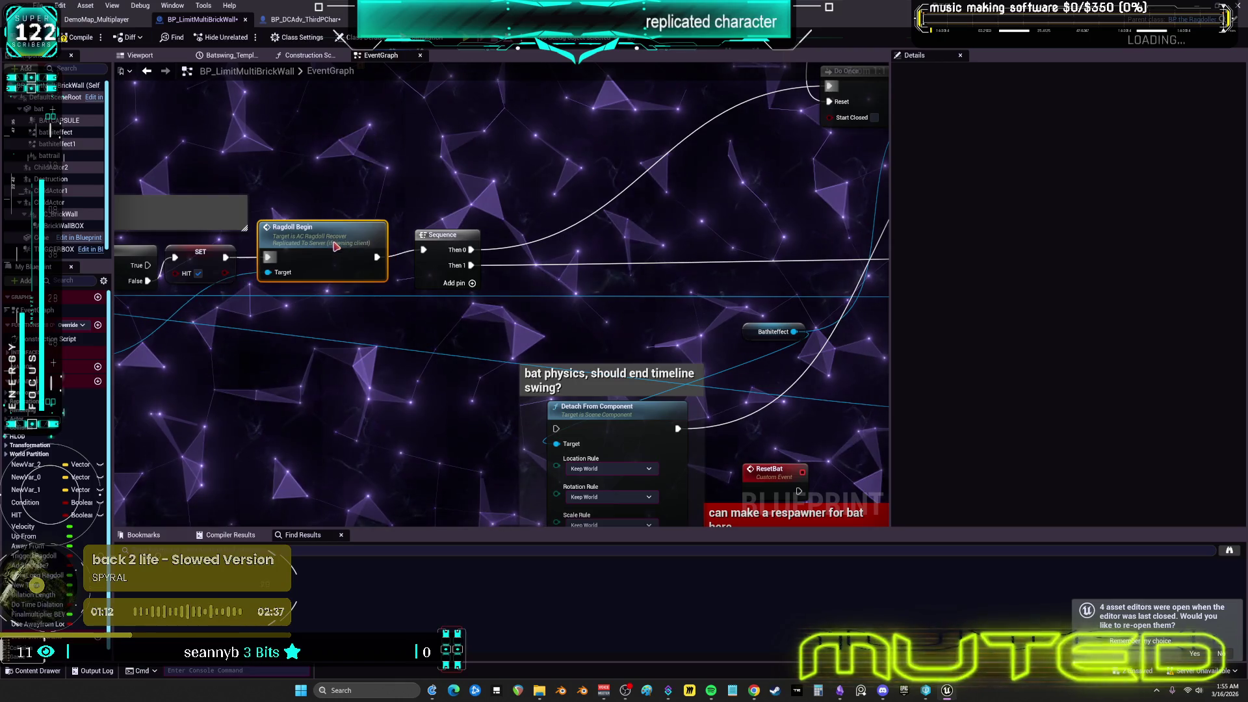
scroll(442, 345, down, 5)
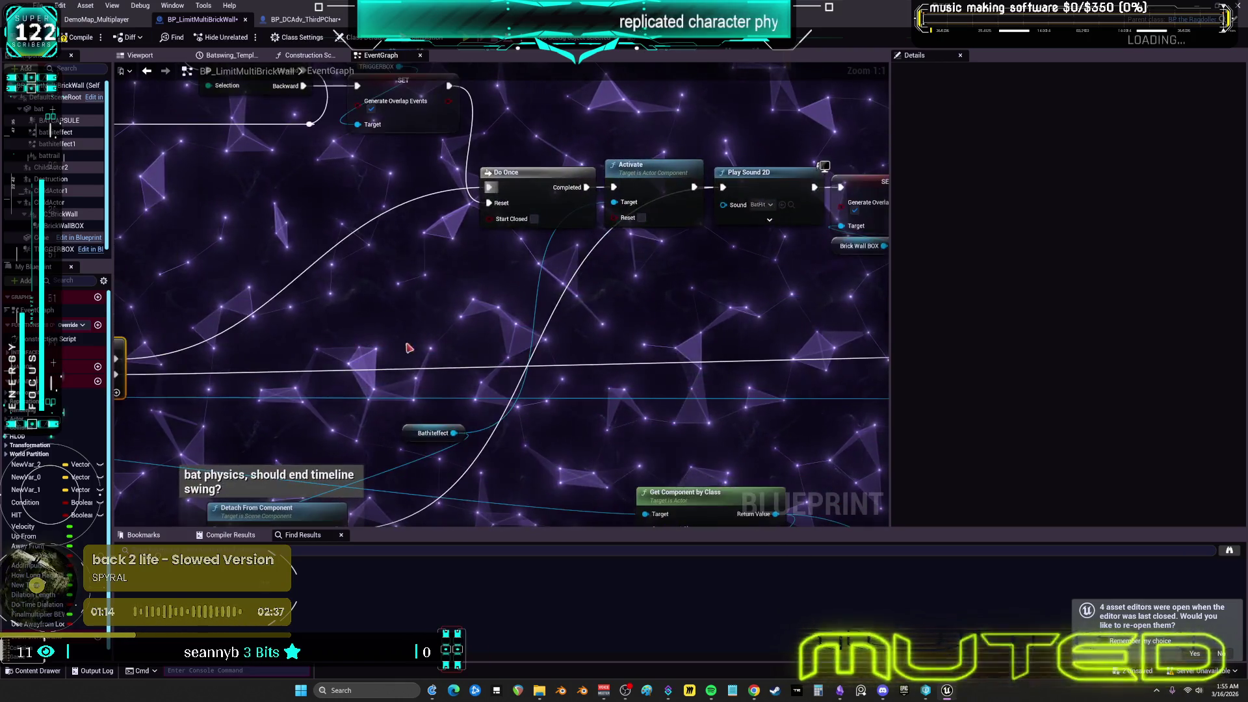
scroll(467, 360, up, 3)
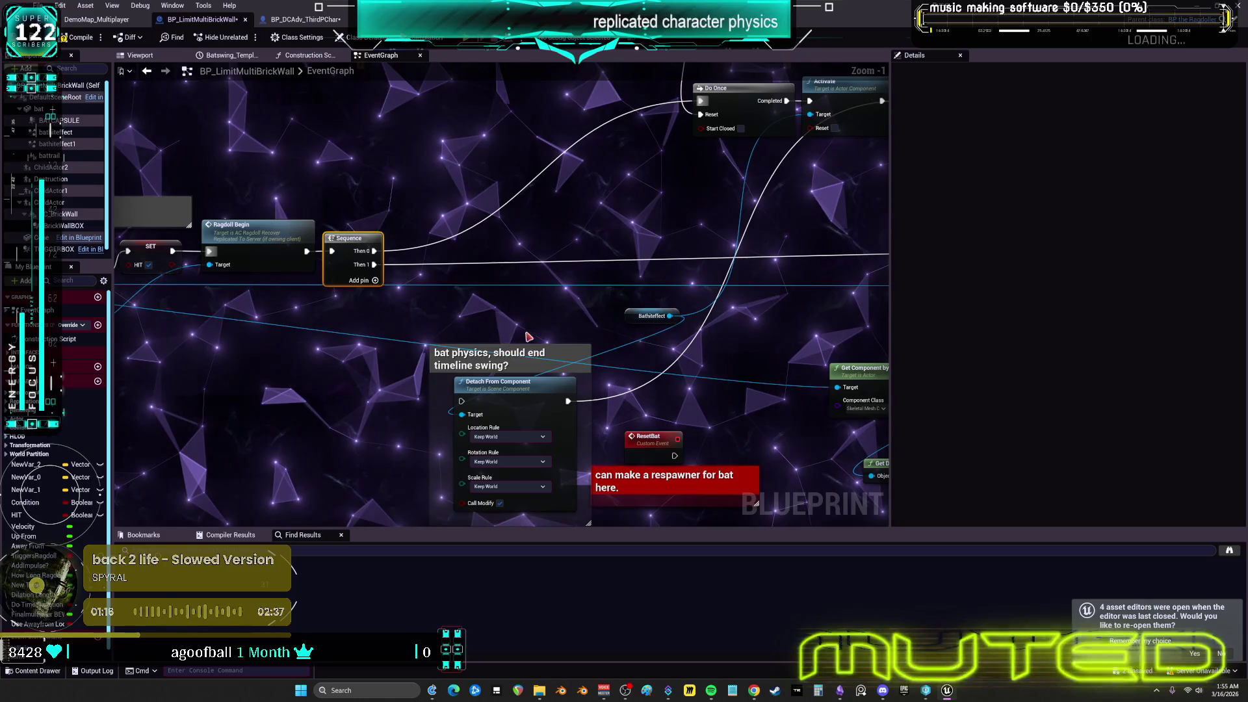
Move the Bathiteffect getter beside the Activate node
click(506, 358)
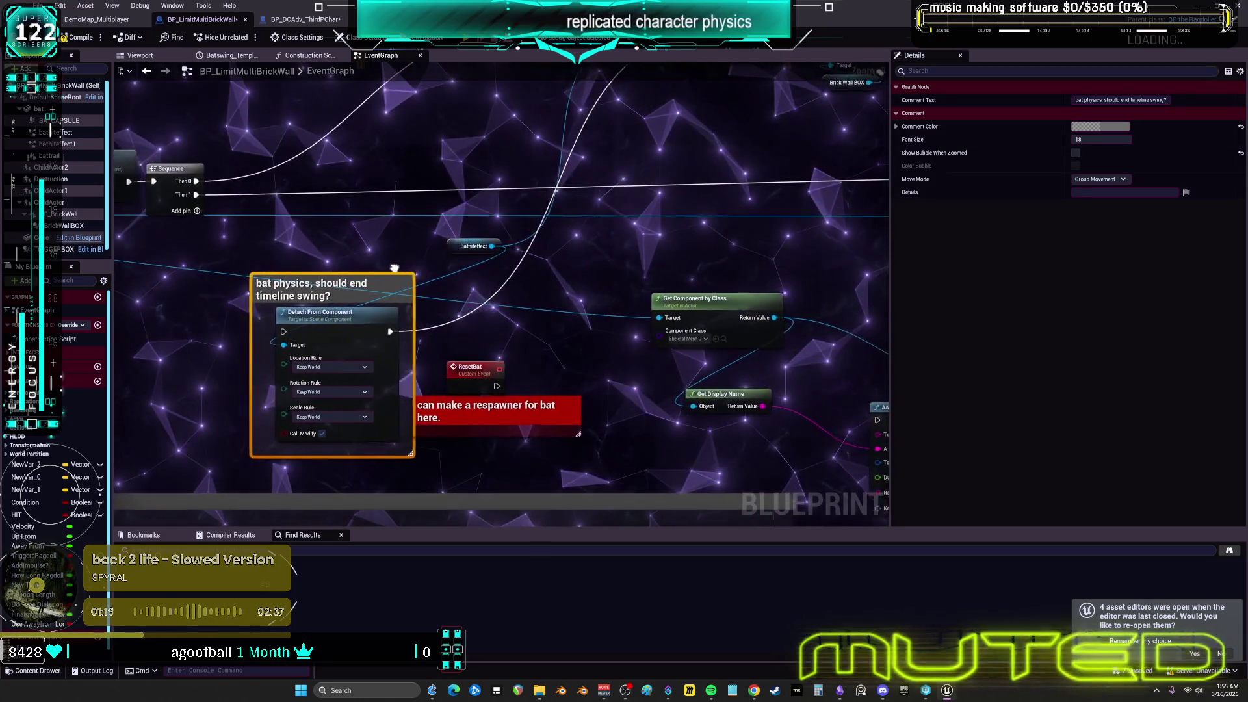
drag(393, 450, 306, 314)
mouse_move(676, 252)
mouse_down()
mouse_move(705, 195)
mouse_move(659, 97)
mouse_up()
drag(526, 295, 507, 187)
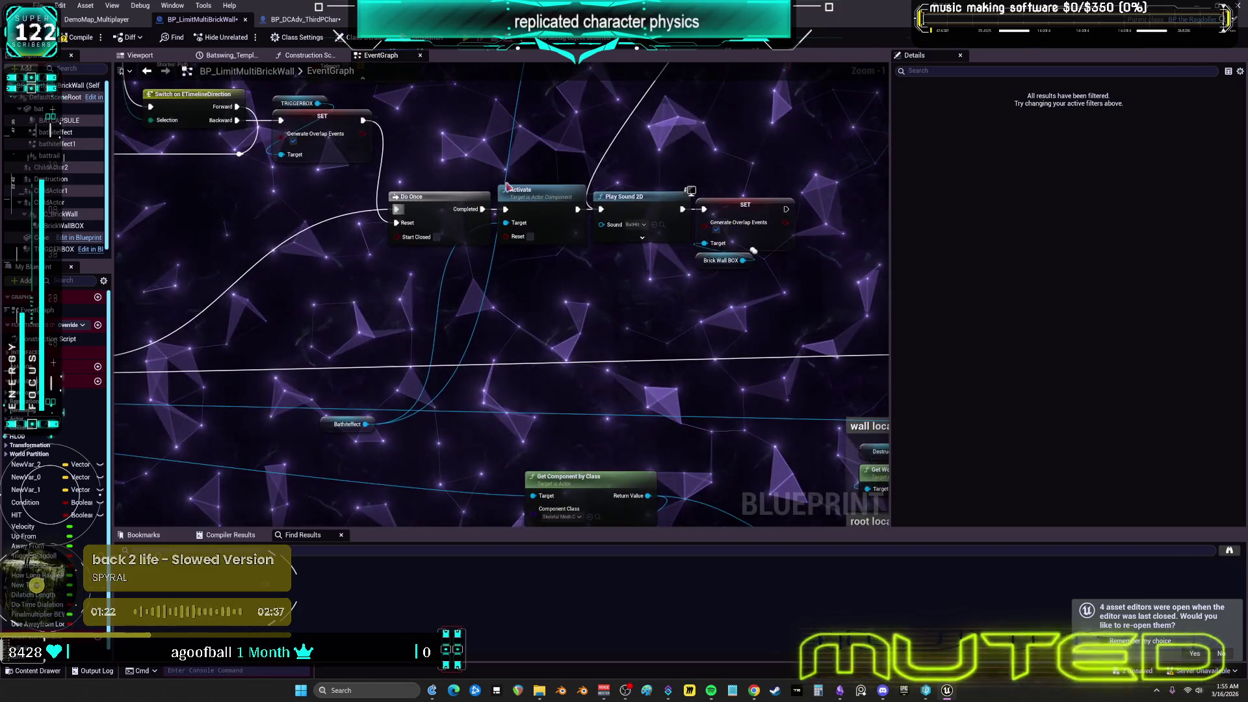
mouse_move(338, 430)
mouse_down()
mouse_move(518, 146)
mouse_move(500, 175)
mouse_up()
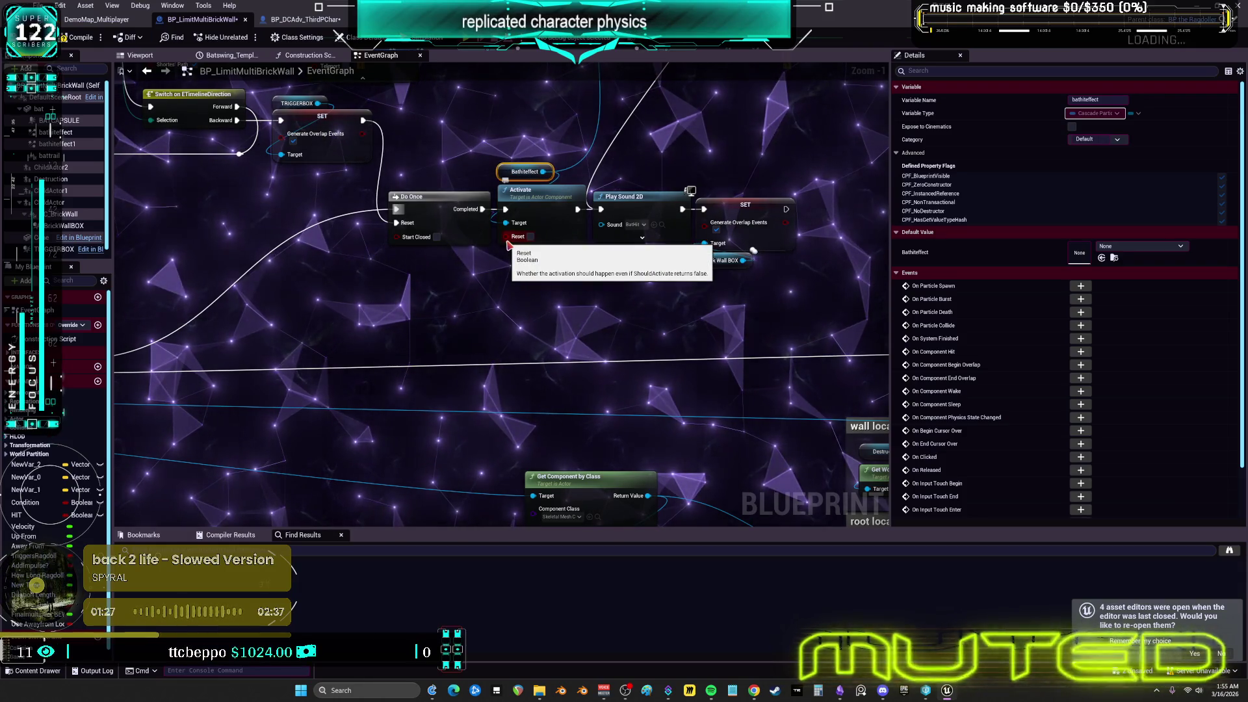
scroll(581, 297, down, 2)
key(2)
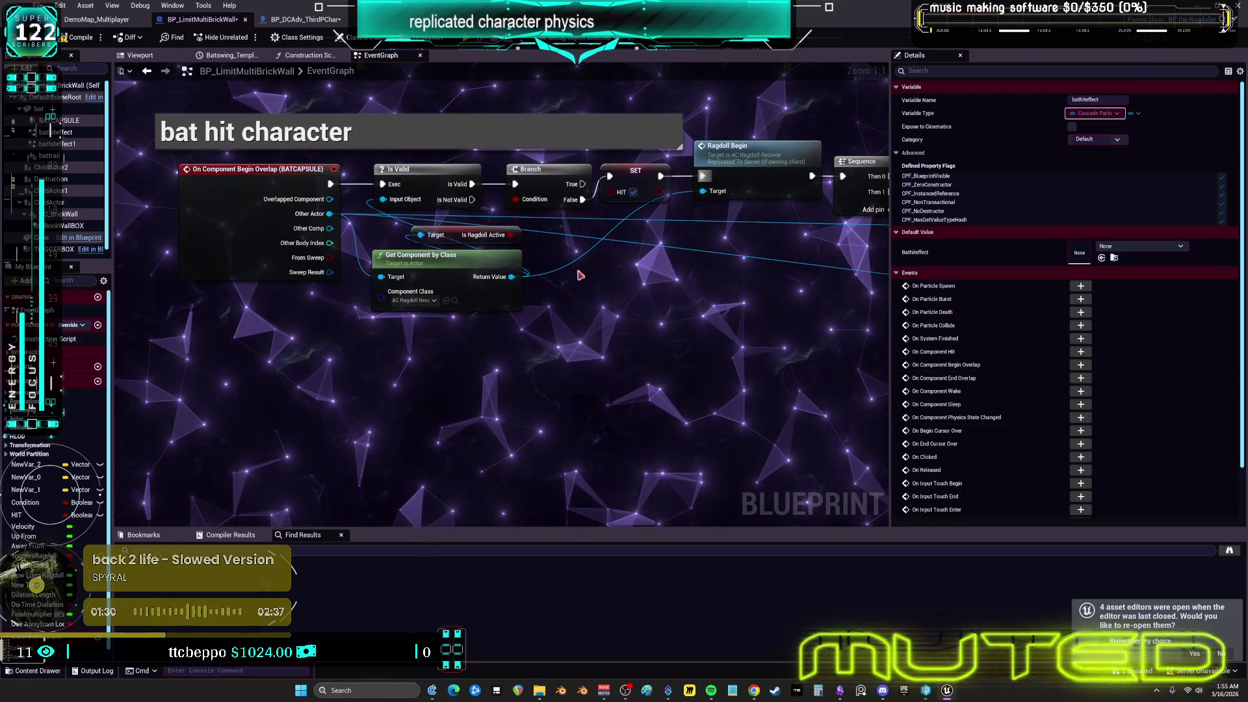
drag(571, 271, 431, 316)
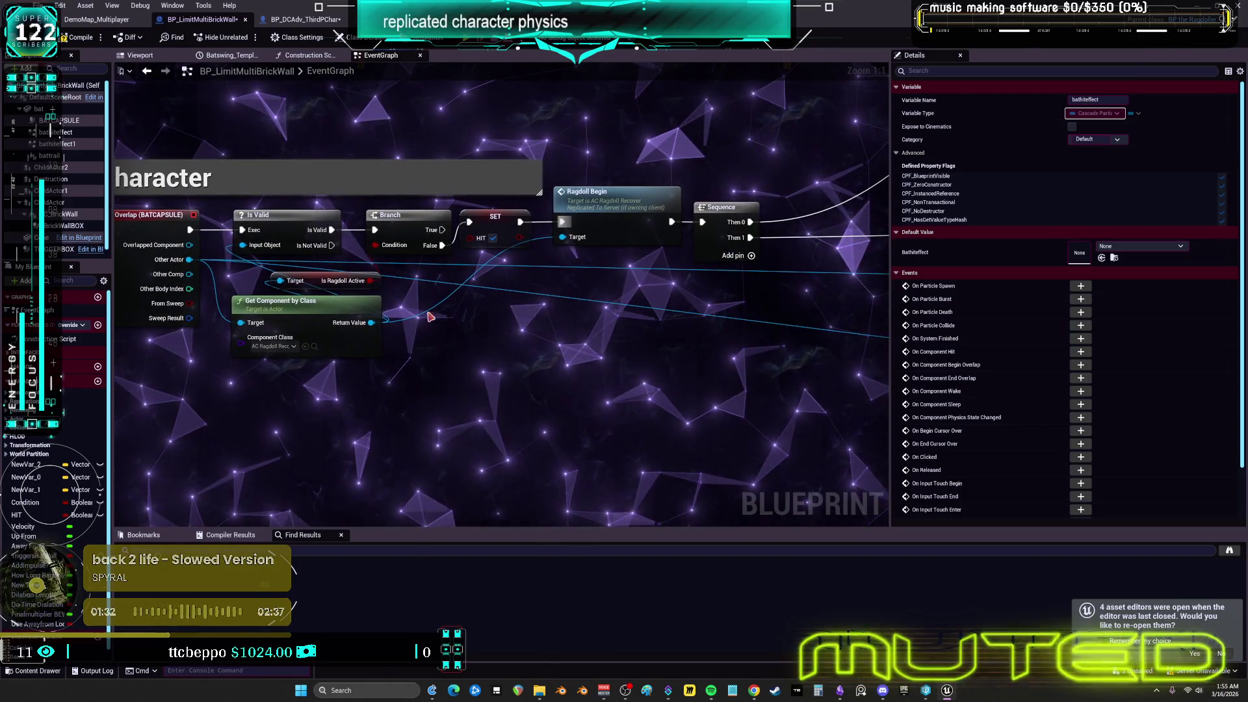
Promote the overlap's Other Actor pin to a new Other Actor variable and place its SET node
right_click(188, 261)
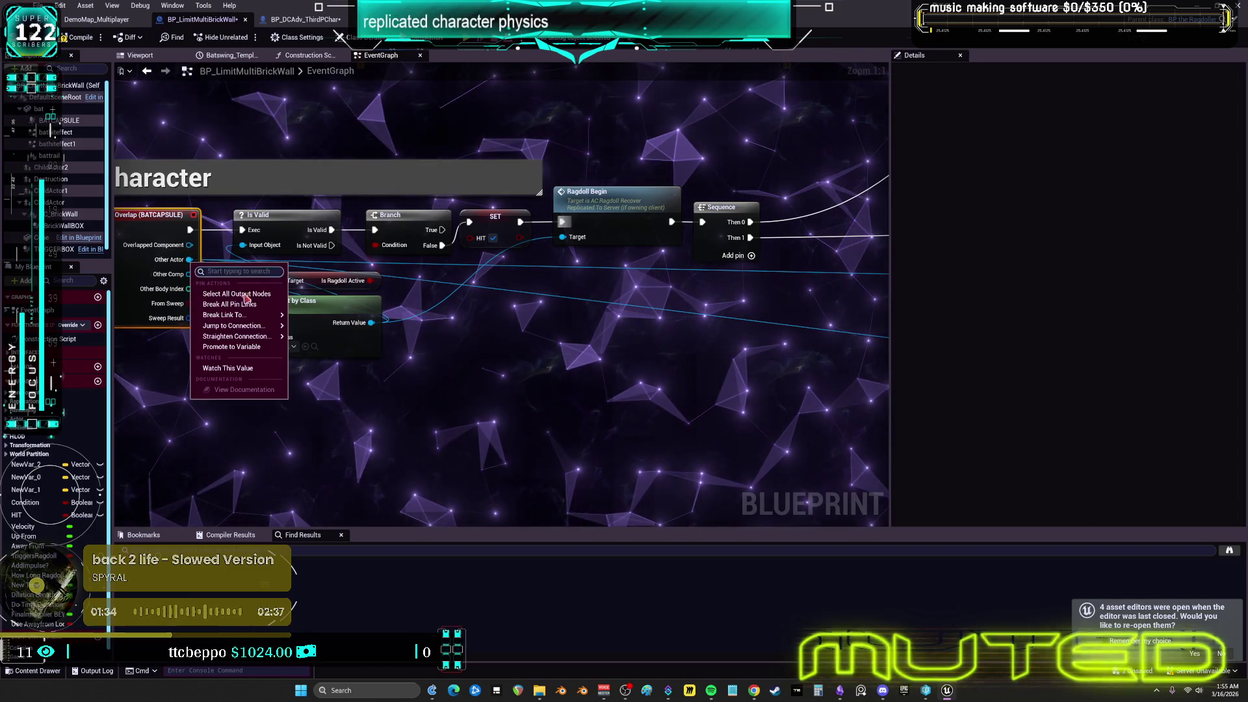
click(252, 348)
drag(314, 212, 314, 142)
mouse_move(273, 221)
mouse_down()
mouse_move(280, 247)
mouse_move(561, 439)
mouse_up()
drag(293, 160, 293, 230)
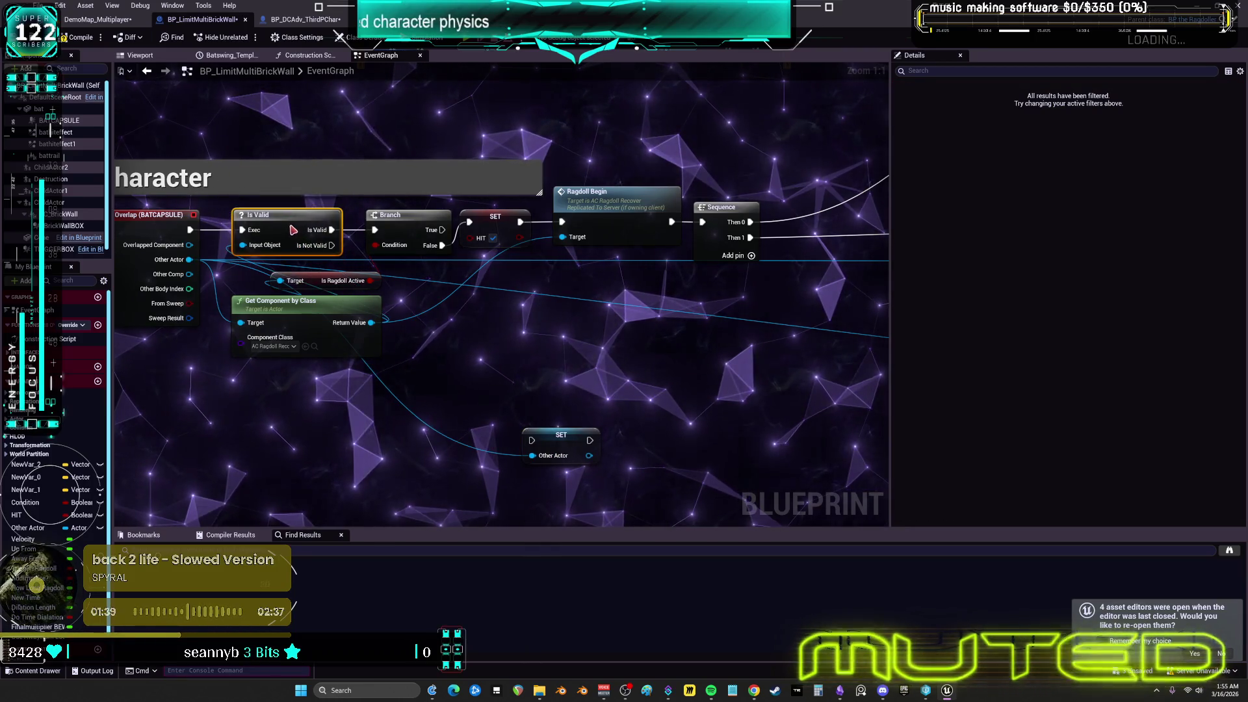
mouse_move(572, 437)
mouse_down()
mouse_move(621, 362)
mouse_move(522, 336)
mouse_up()
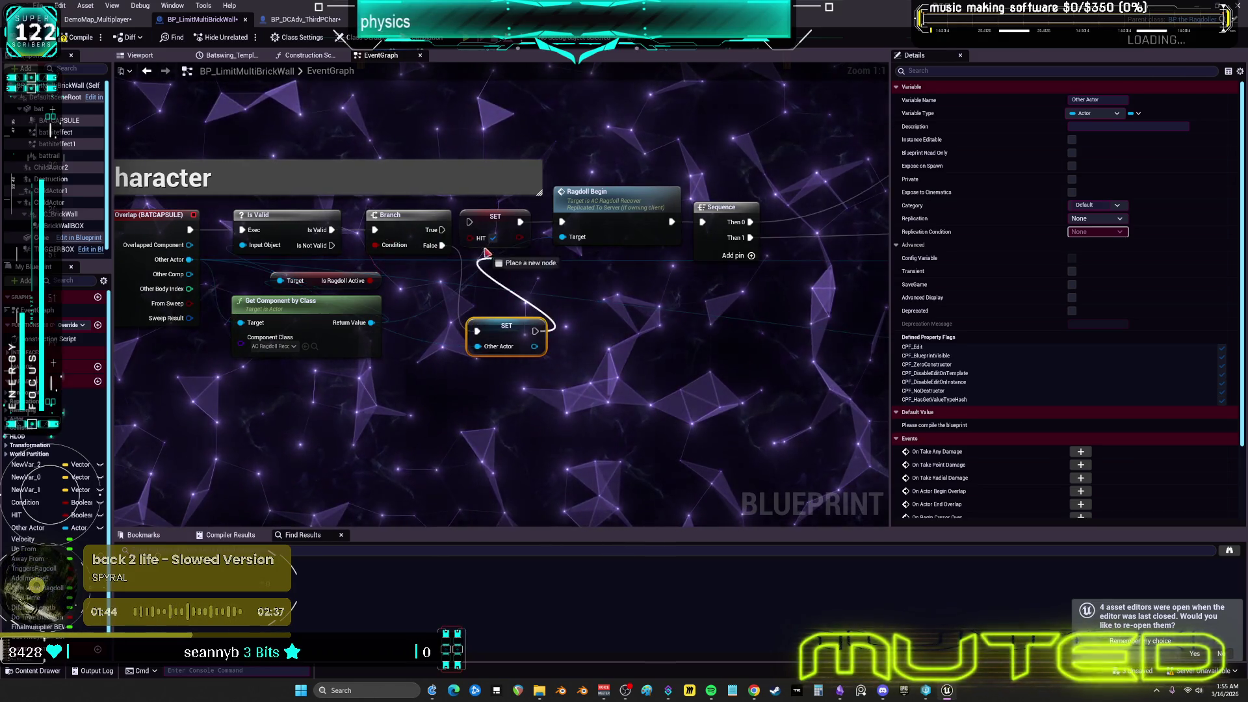
Wire SET Other Actor between the Branch and SET HIT and realign SET HIT, Ragdoll Begin and Sequence
drag(486, 252, 469, 221)
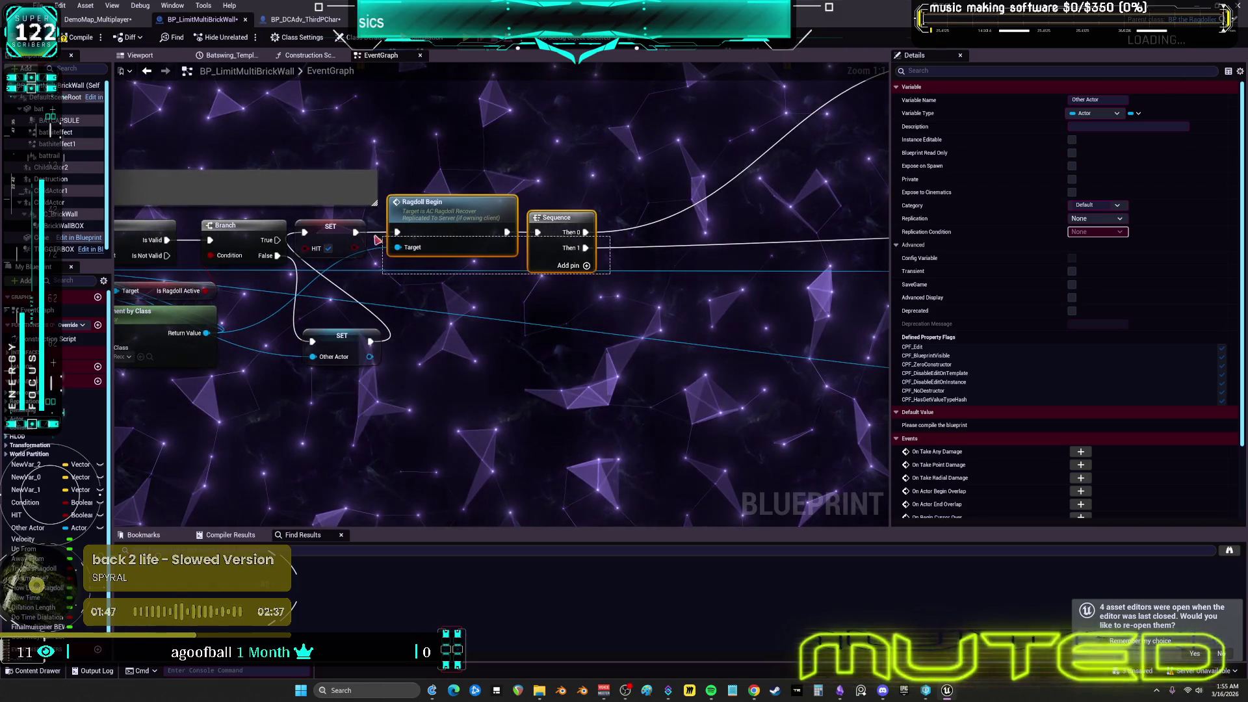
drag(377, 240, 365, 261)
drag(342, 344, 334, 258)
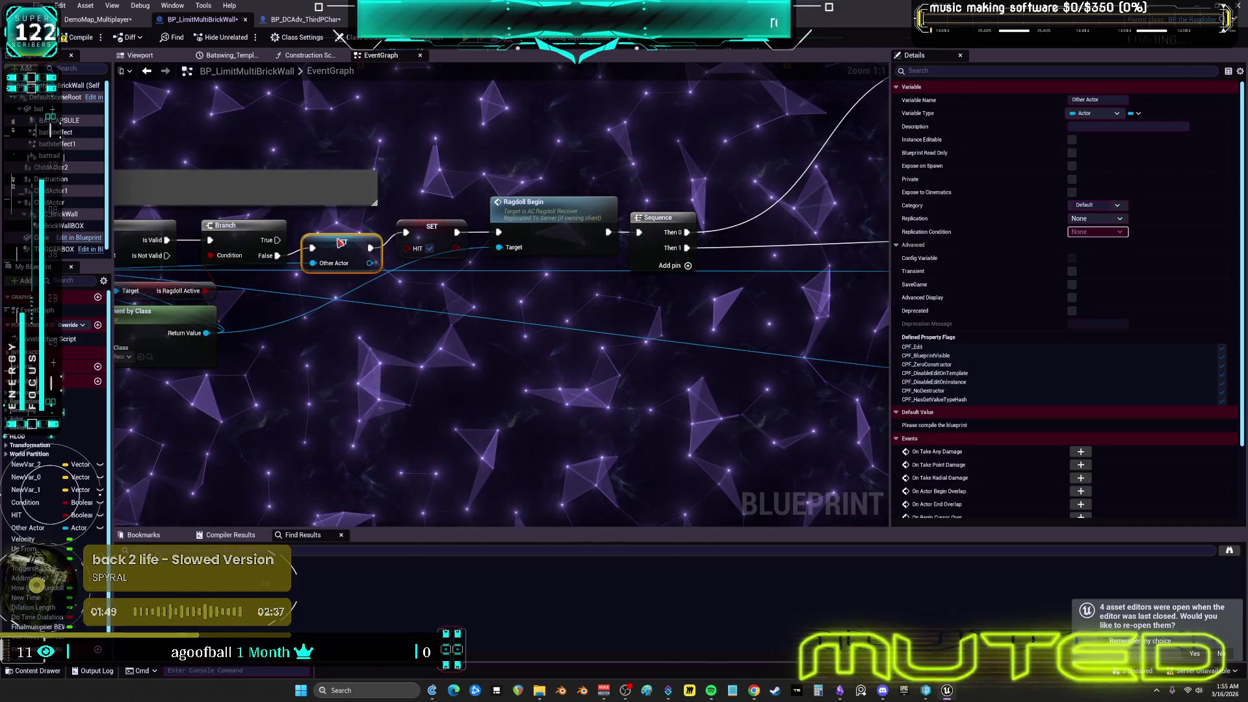
drag(454, 321, 656, 215)
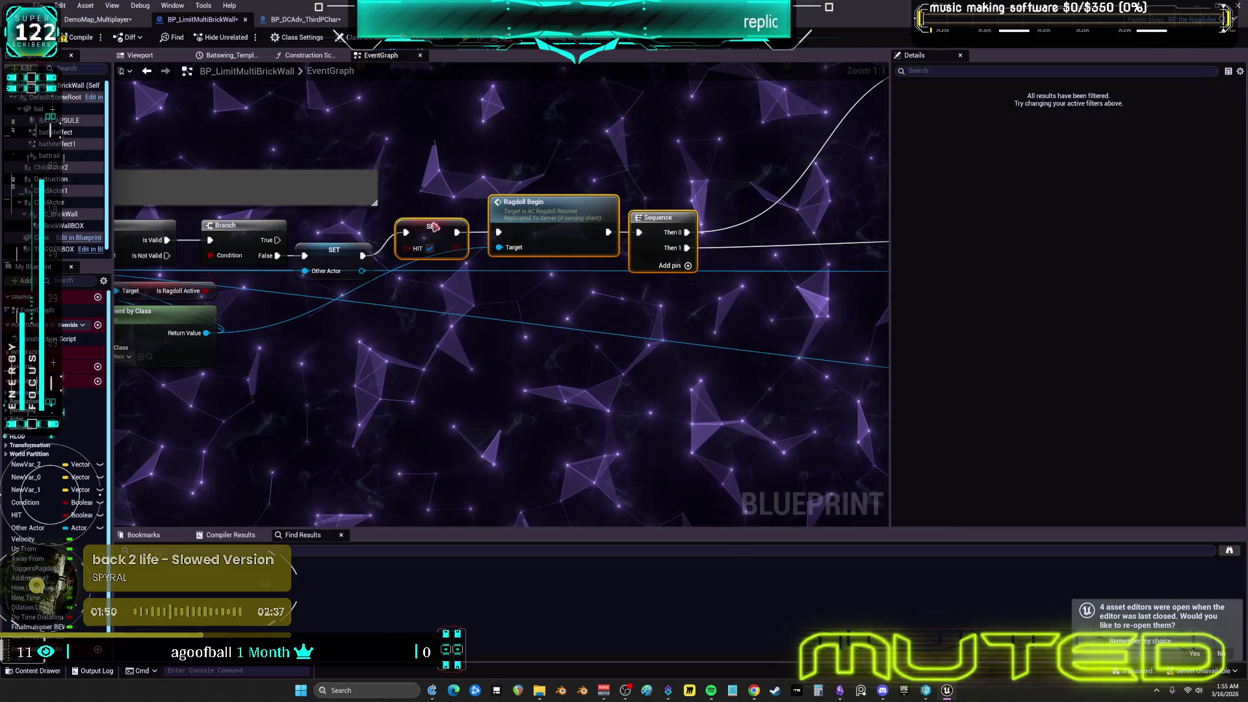
drag(546, 203, 538, 218)
mouse_move(575, 322)
mouse_down()
mouse_move(576, 340)
mouse_move(438, 356)
mouse_move(531, 343)
mouse_move(321, 325)
mouse_move(747, 286)
mouse_move(710, 281)
mouse_up()
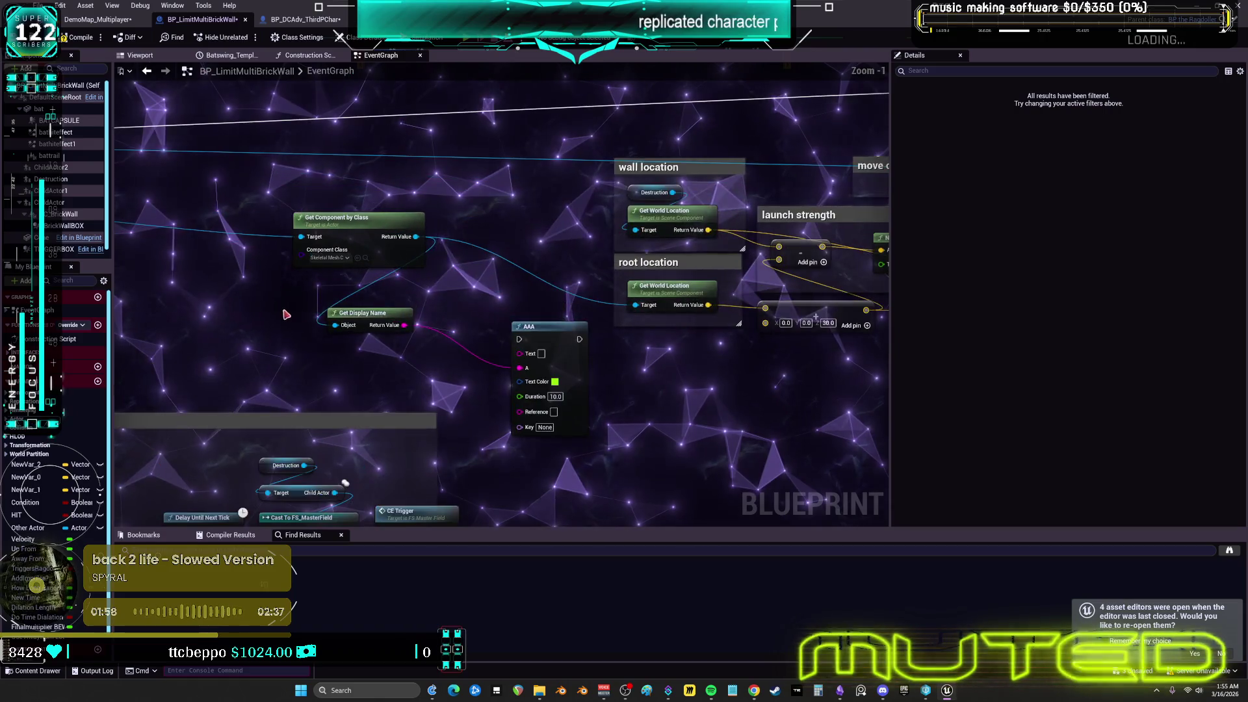
Add an Other Actor getter and connect it to Get Component by Class's Target
scroll(44, 487, down, 1)
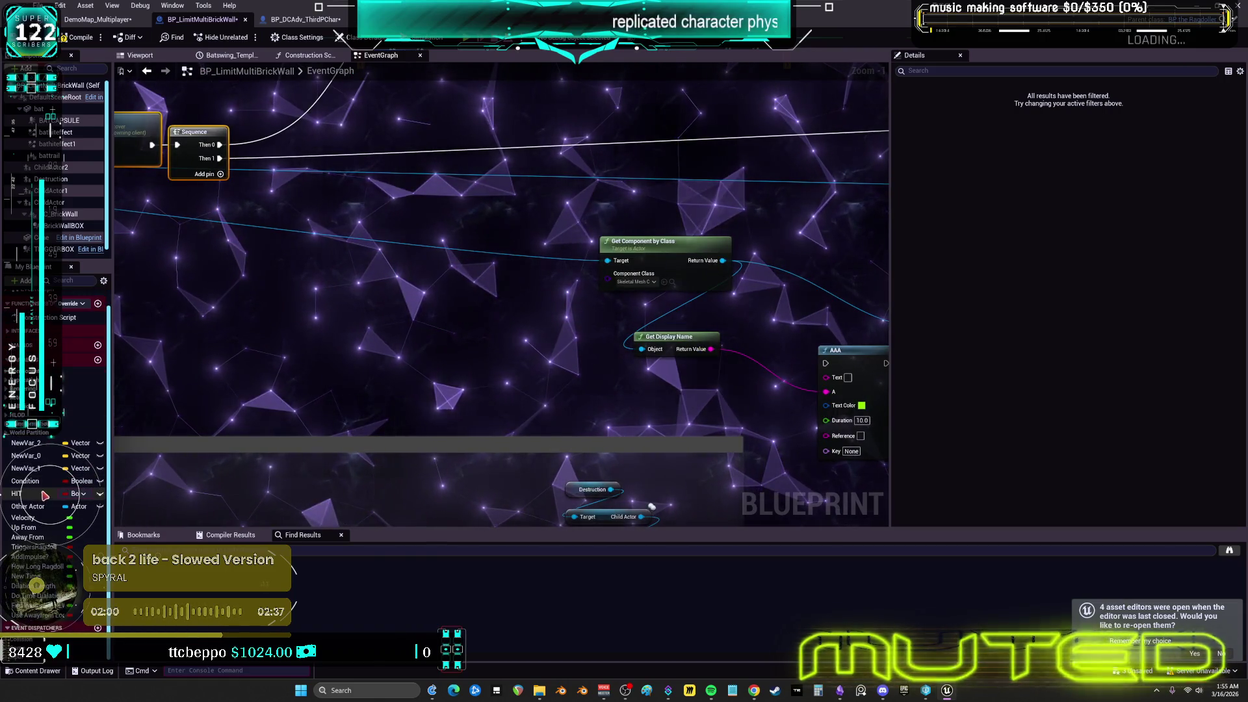
drag(22, 511, 550, 289)
click(567, 305)
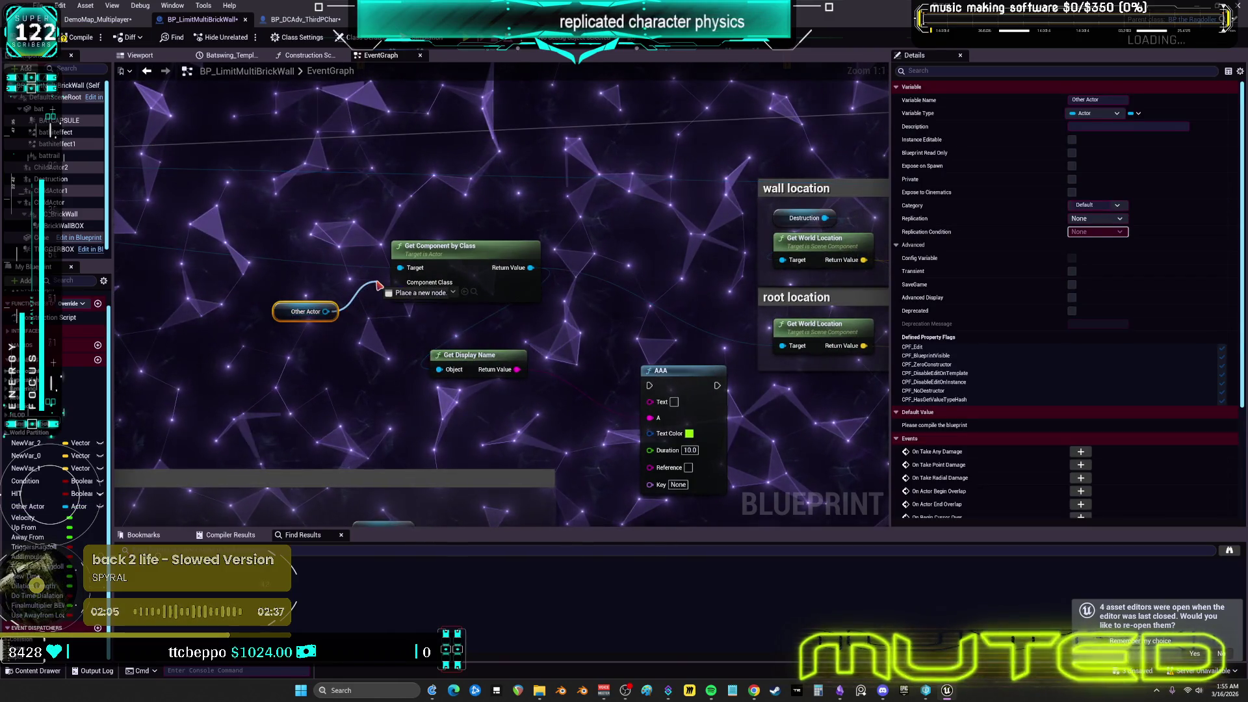
drag(379, 286, 293, 251)
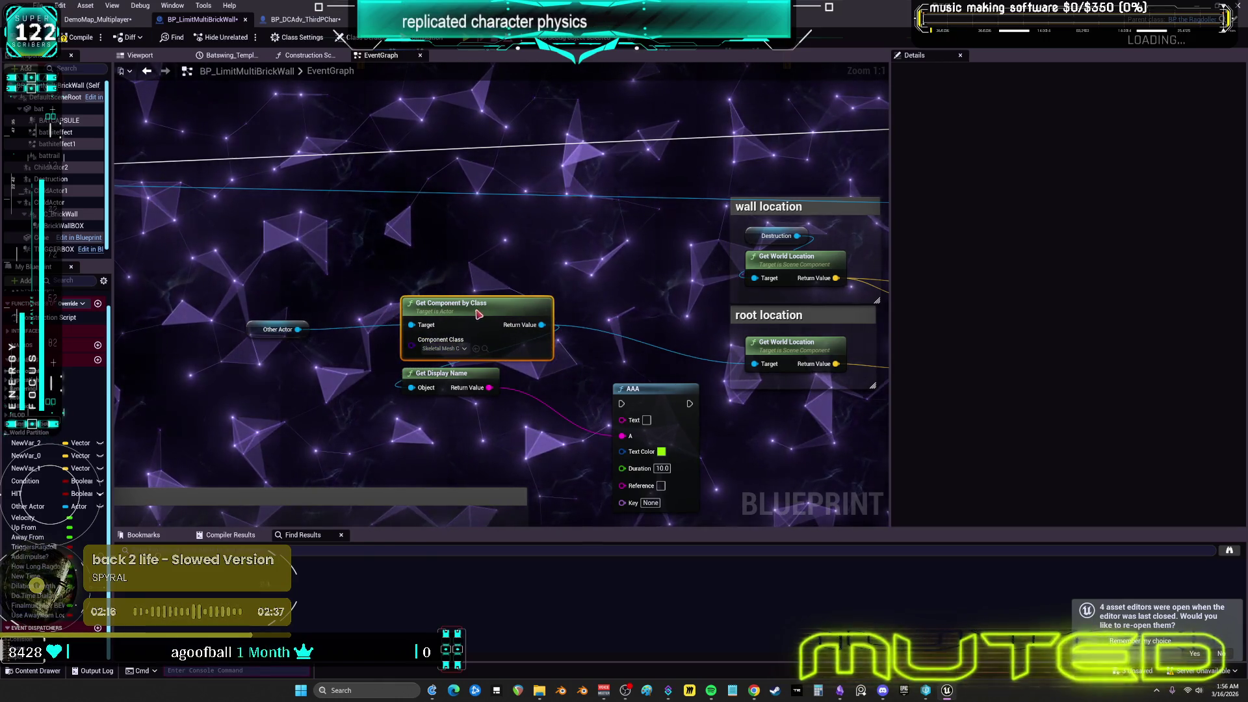
drag(282, 327, 384, 286)
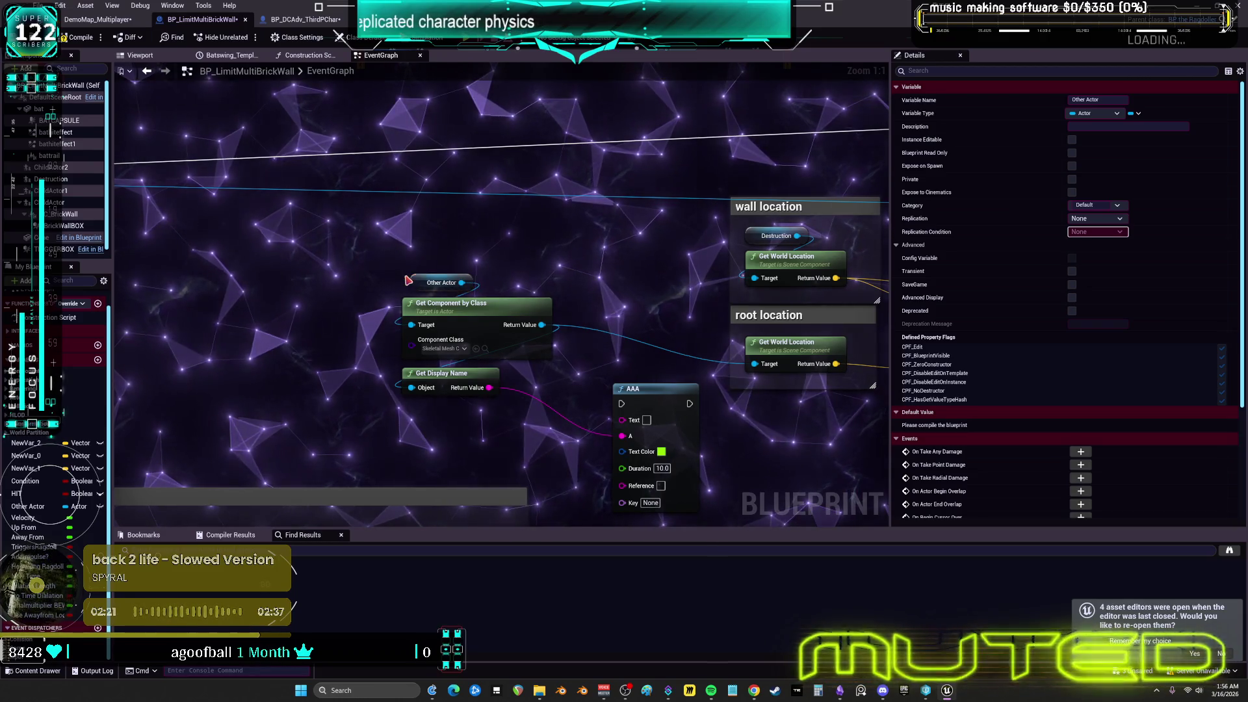
Tidy the Other Actor and Get Component by Class nodes and reposition the ROS_ImpulseBatHit event
click(349, 364)
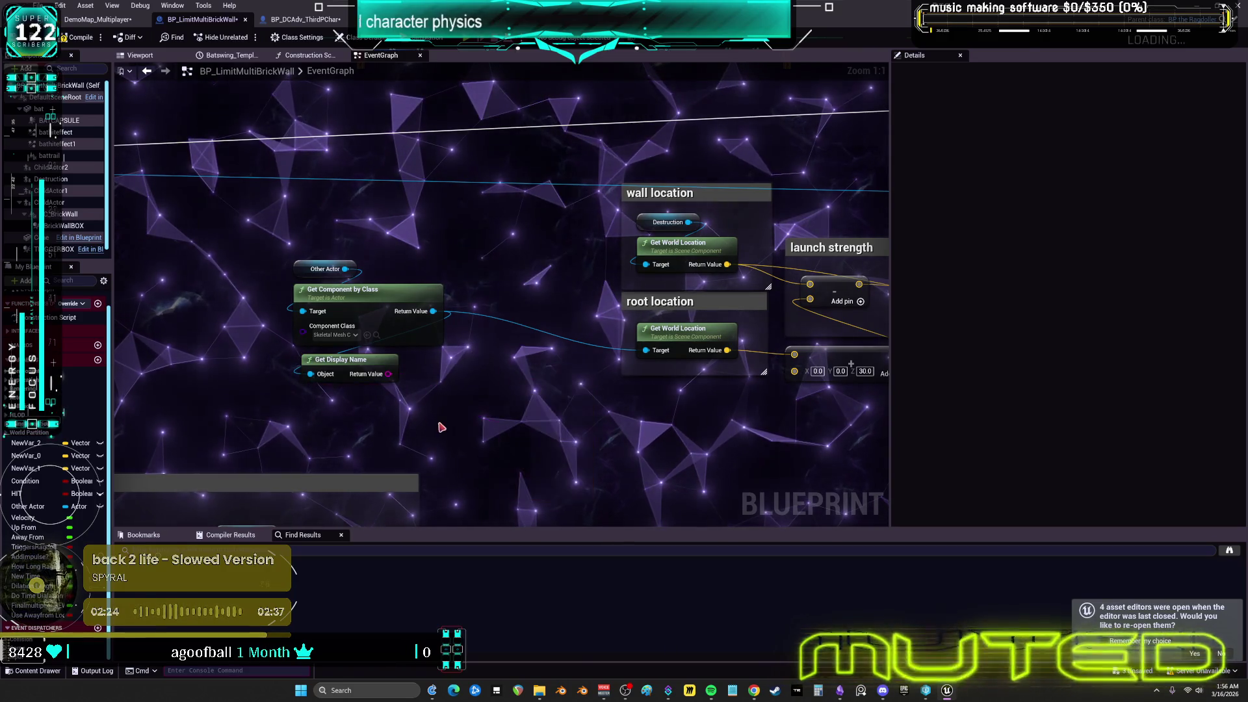
drag(279, 255, 377, 304)
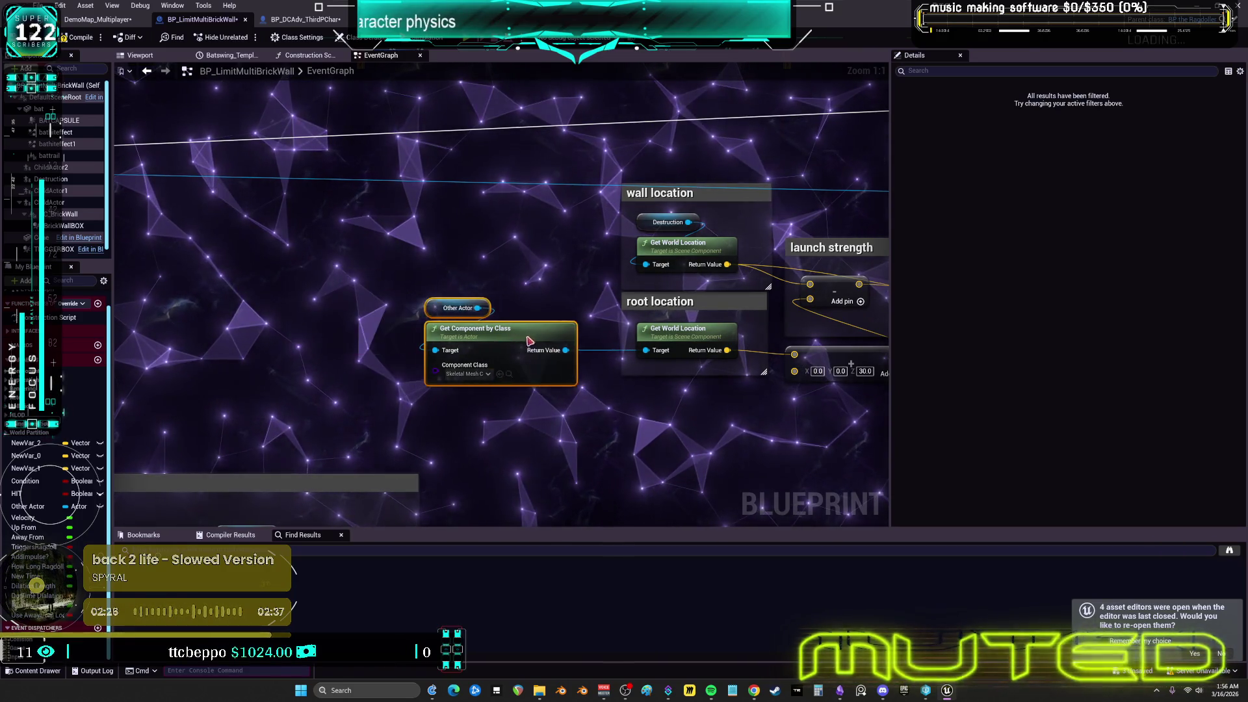
drag(667, 322, 405, 338)
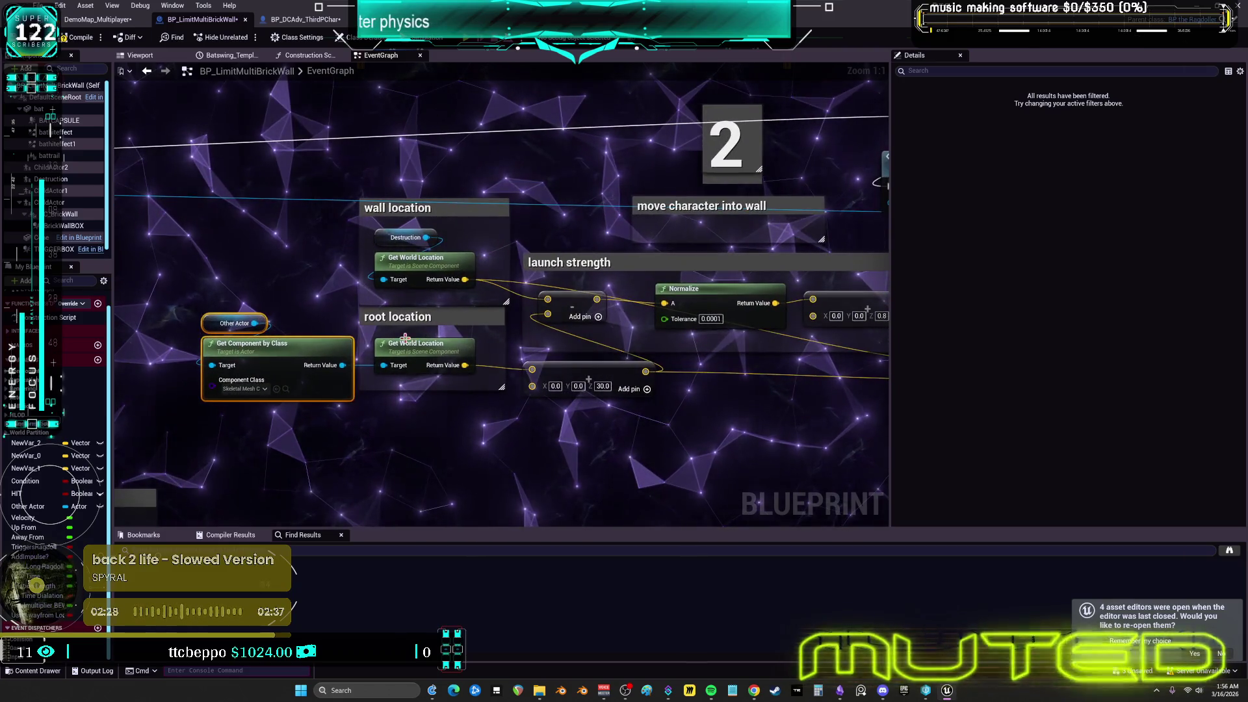
drag(604, 308, 324, 305)
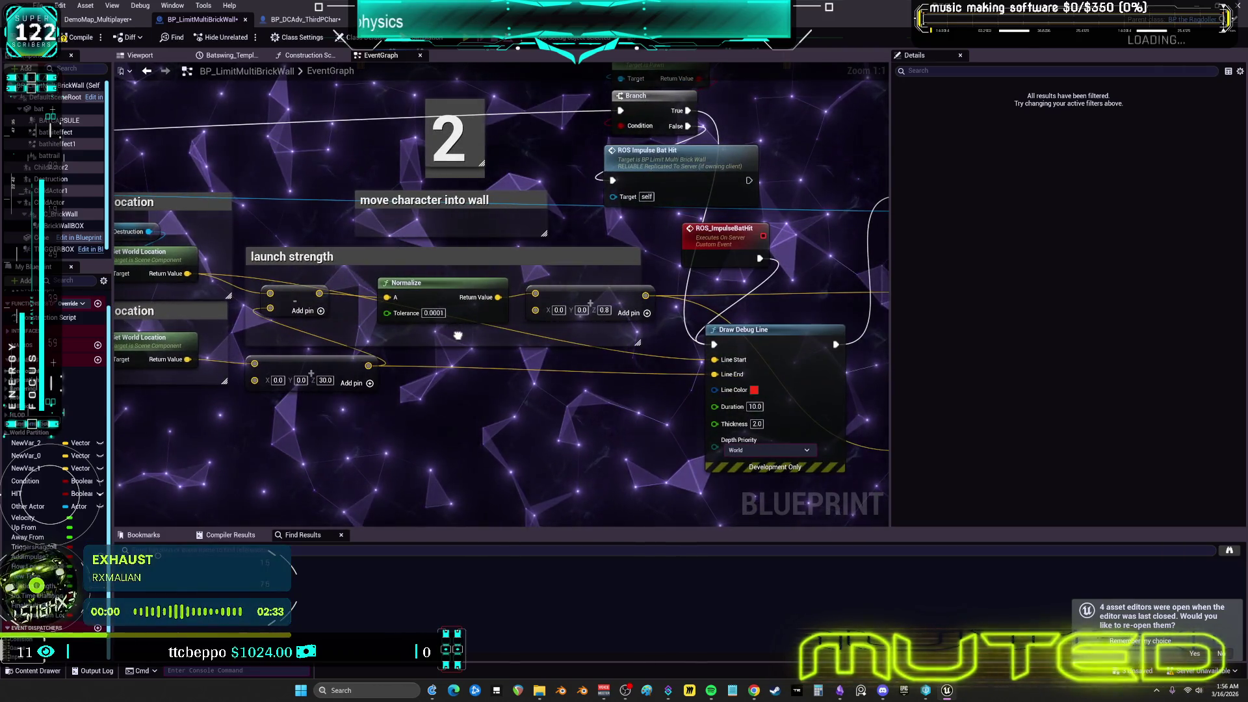
drag(455, 341, 307, 336)
mouse_move(586, 246)
mouse_down()
mouse_move(429, 239)
mouse_move(513, 229)
mouse_move(513, 246)
mouse_up()
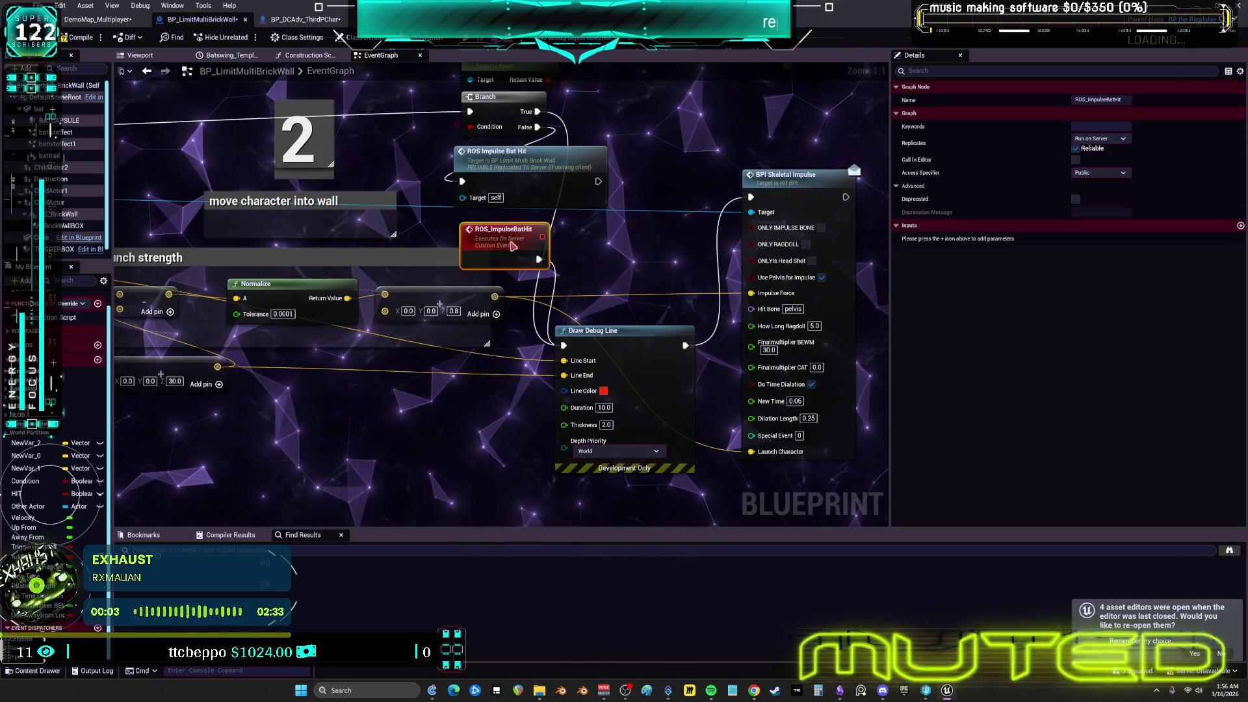
Raise the Draw Debug Line Thickness from 2.0 to 20.0
click(607, 426)
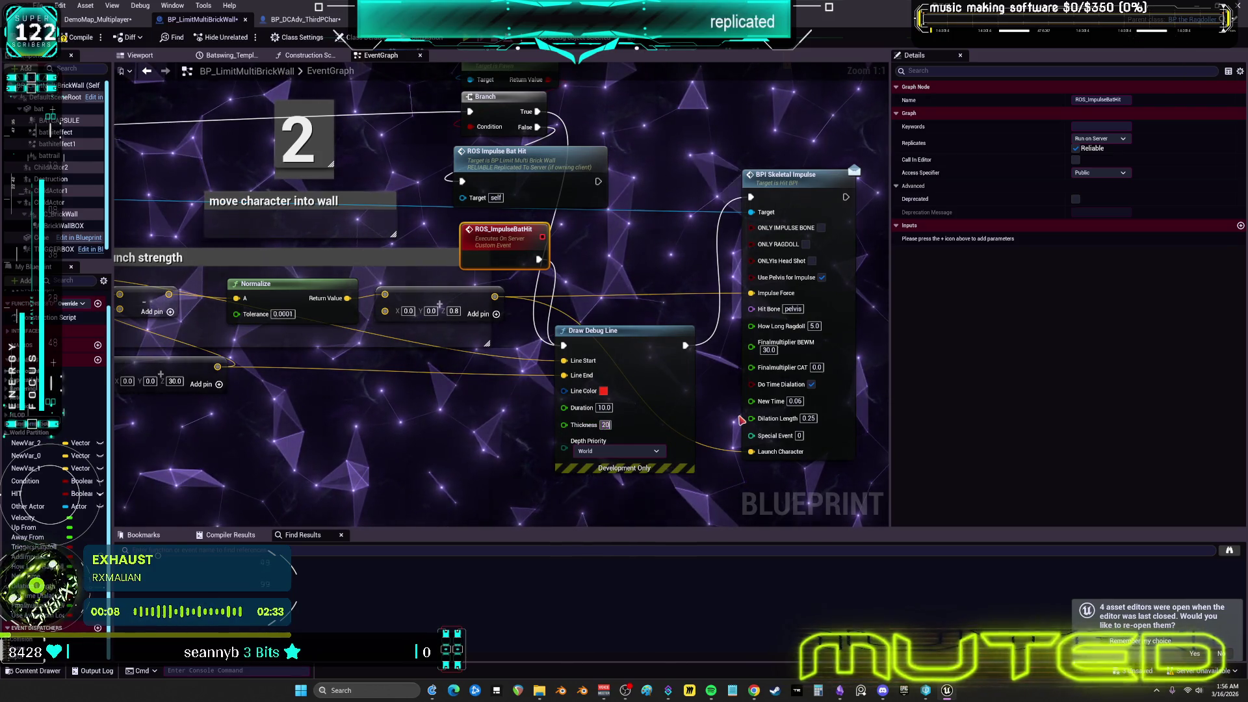
click(455, 444)
scroll(471, 433, down, 2)
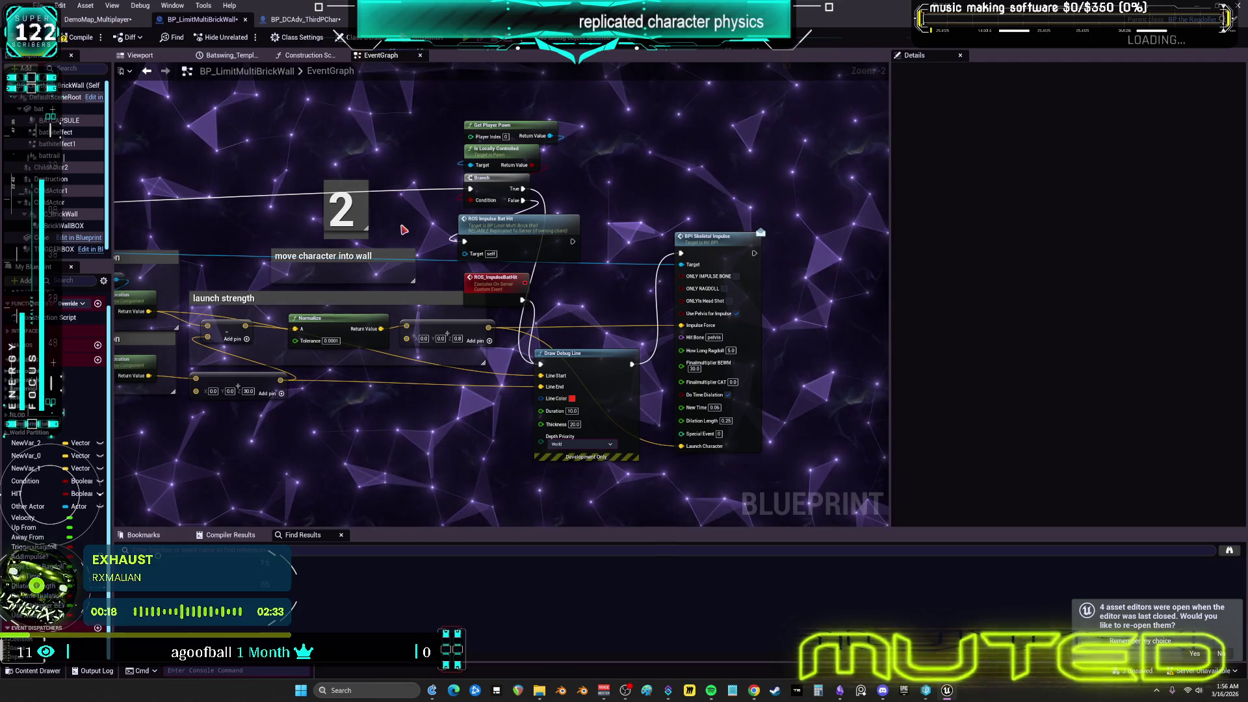
key(1)
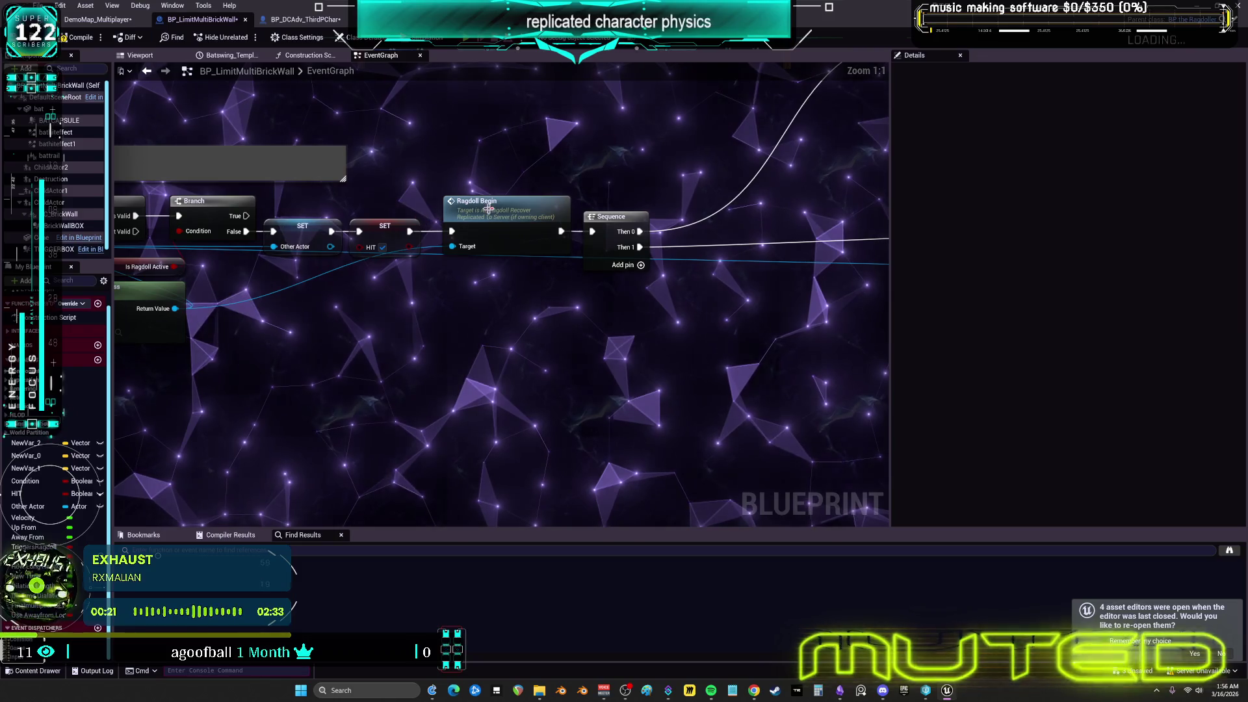
Pull Ragdoll Begin out of the chain, wire SET HIT to the Sequence, and view the impulse nodes
drag(489, 210, 489, 131)
drag(592, 232, 592, 231)
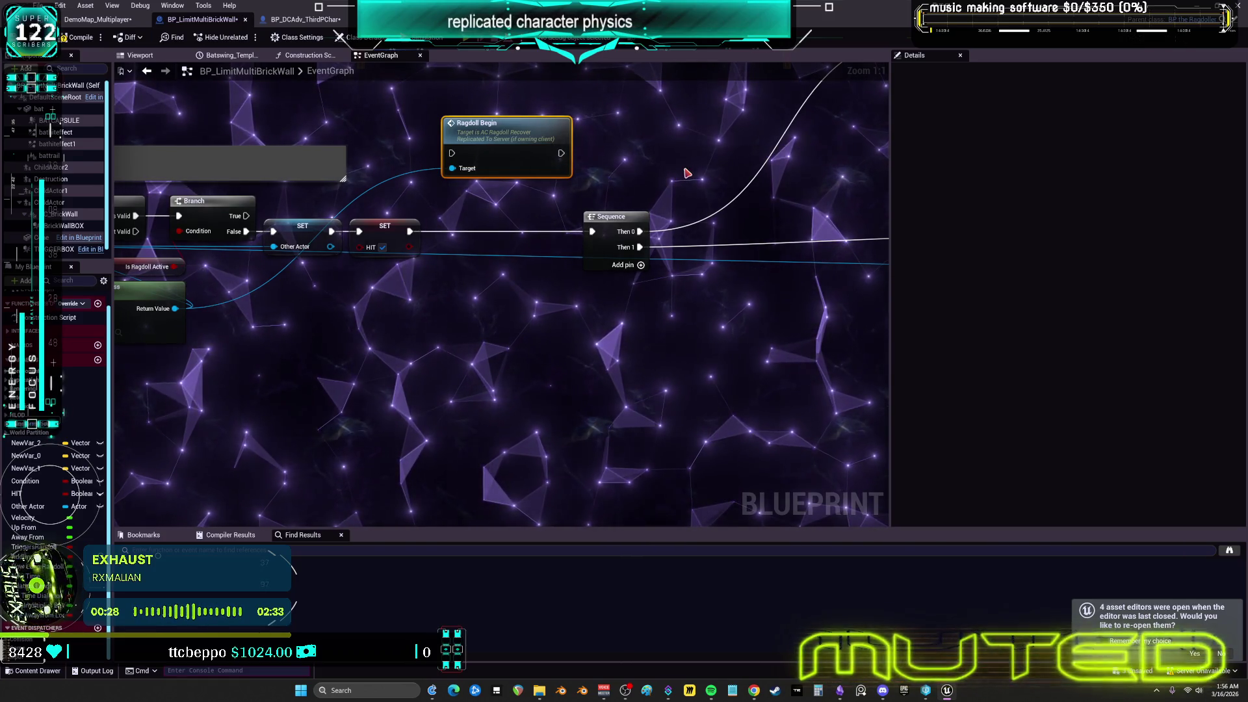
key(2)
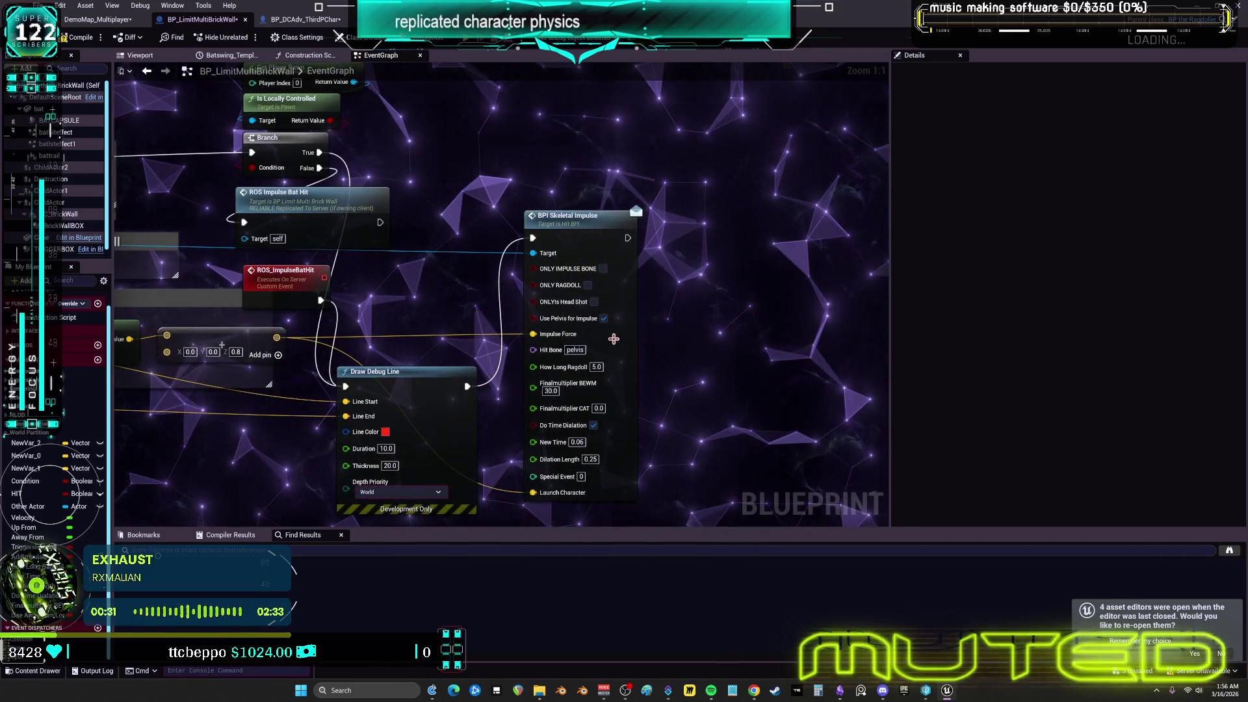
drag(671, 329, 664, 285)
click(77, 38)
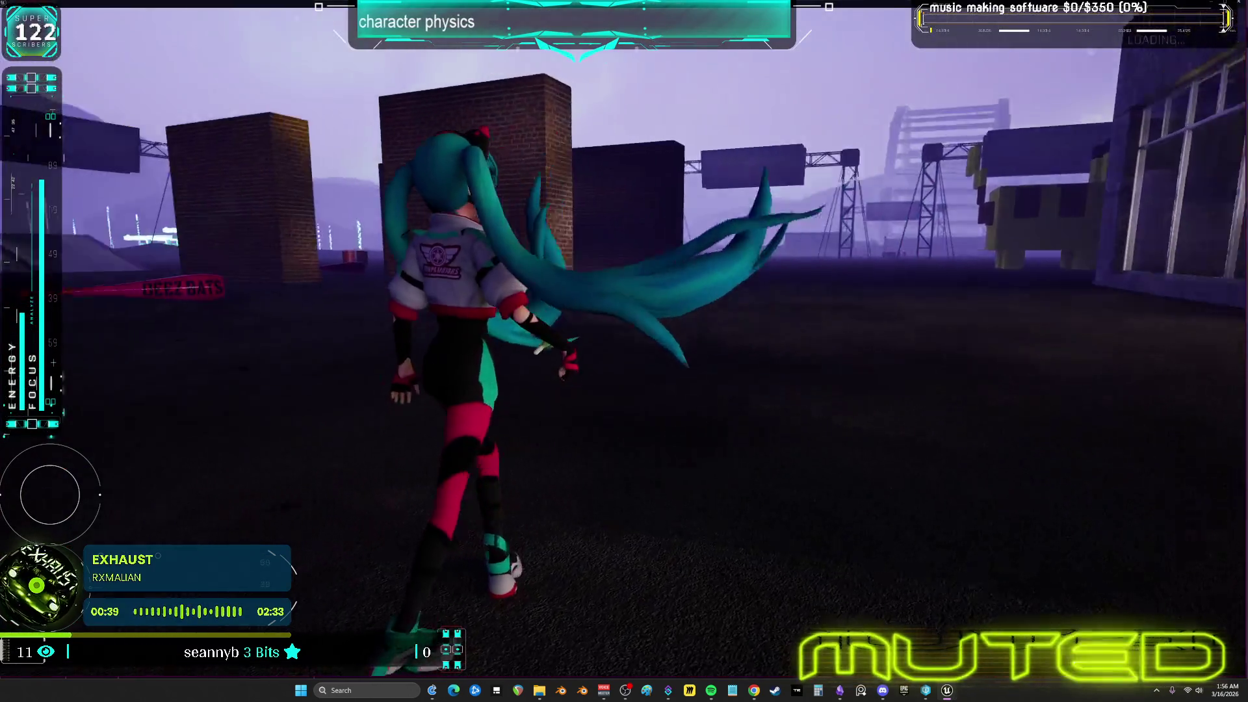
Run the character into the bats, get knocked into ragdoll, recover, then stop the play test
key(w)
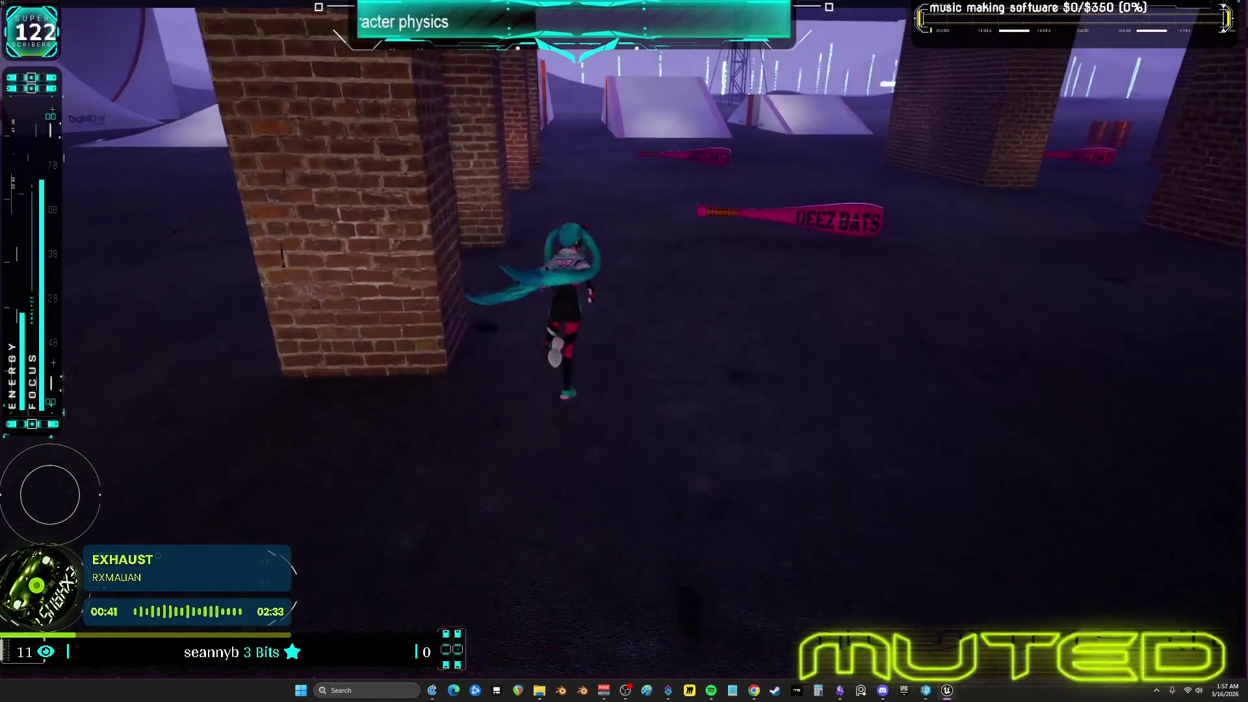
key(r)
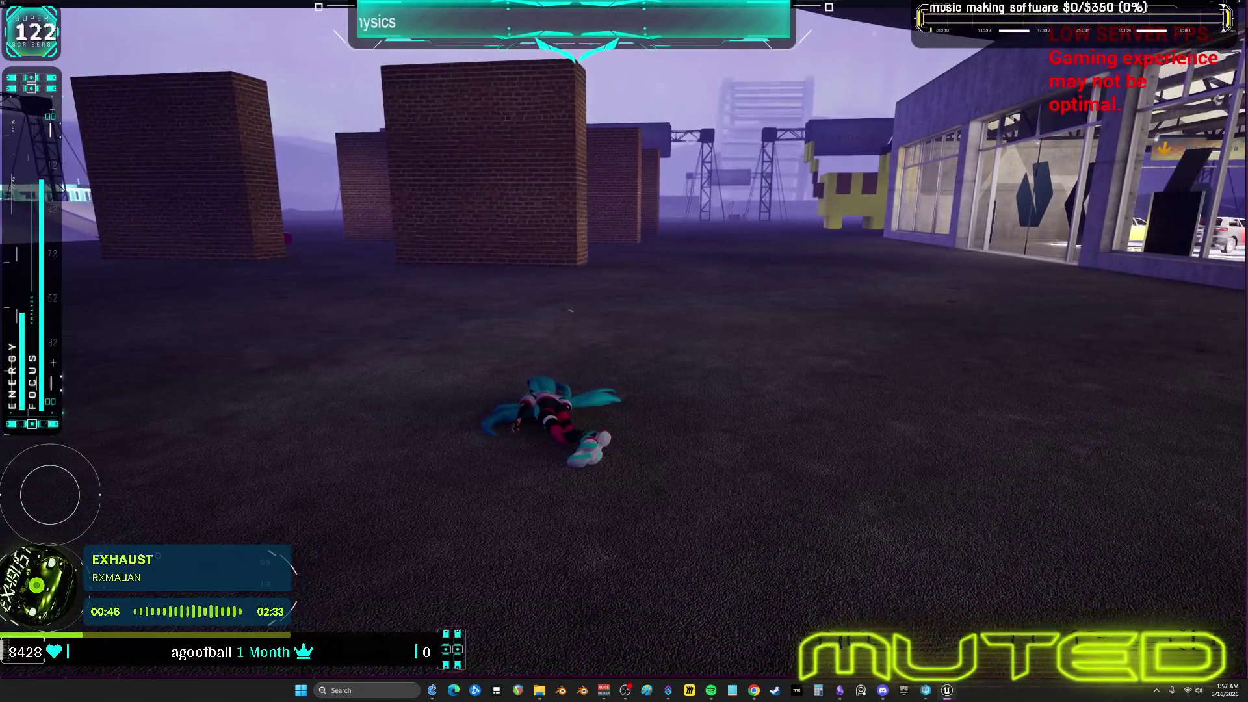
key(r)
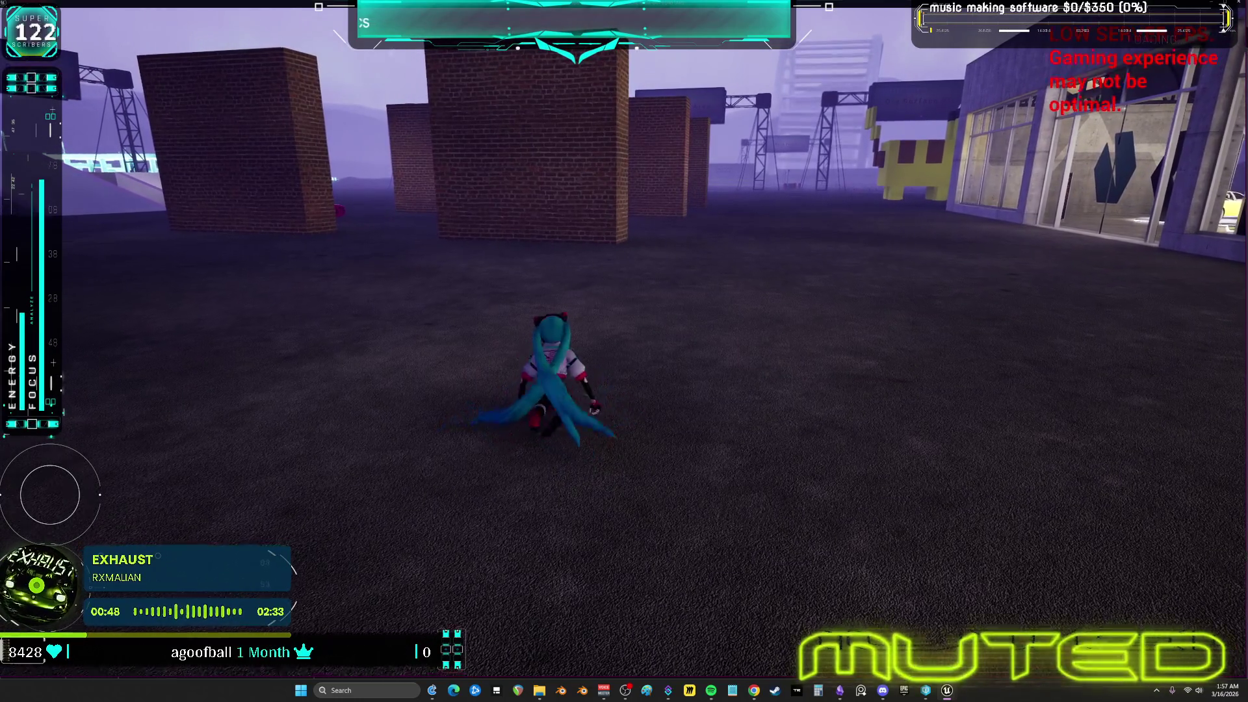
key(w)
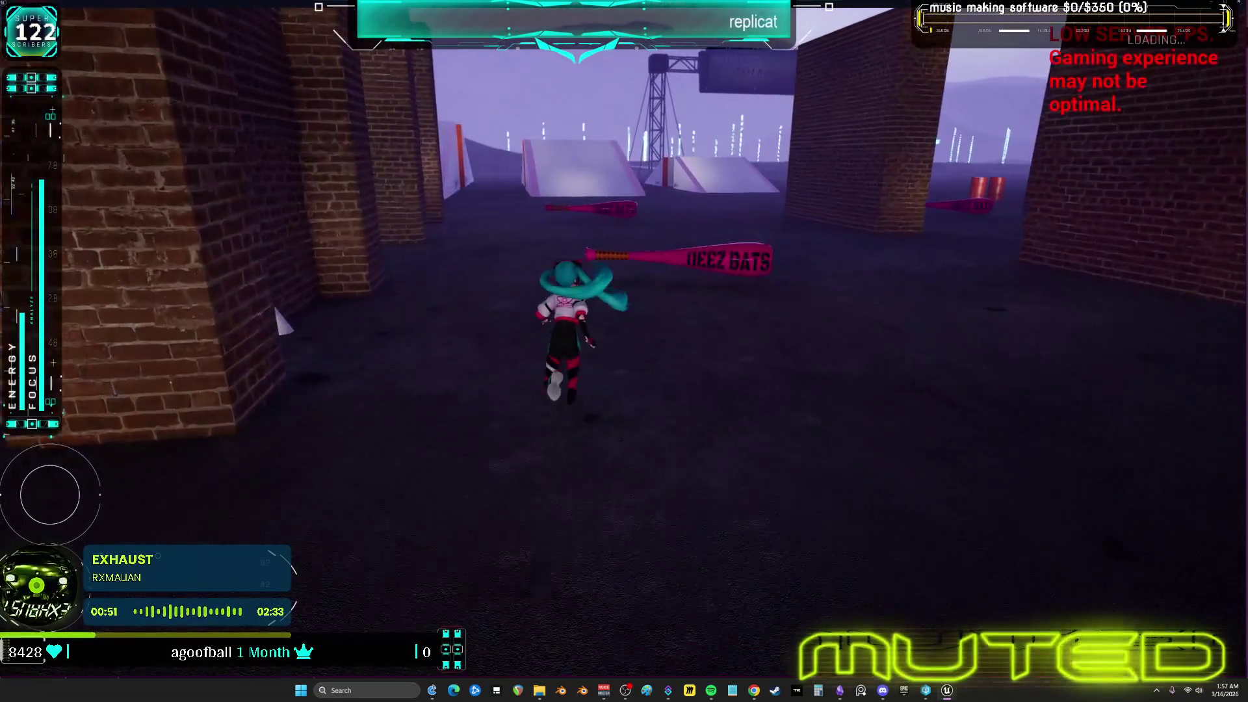
key(Escape)
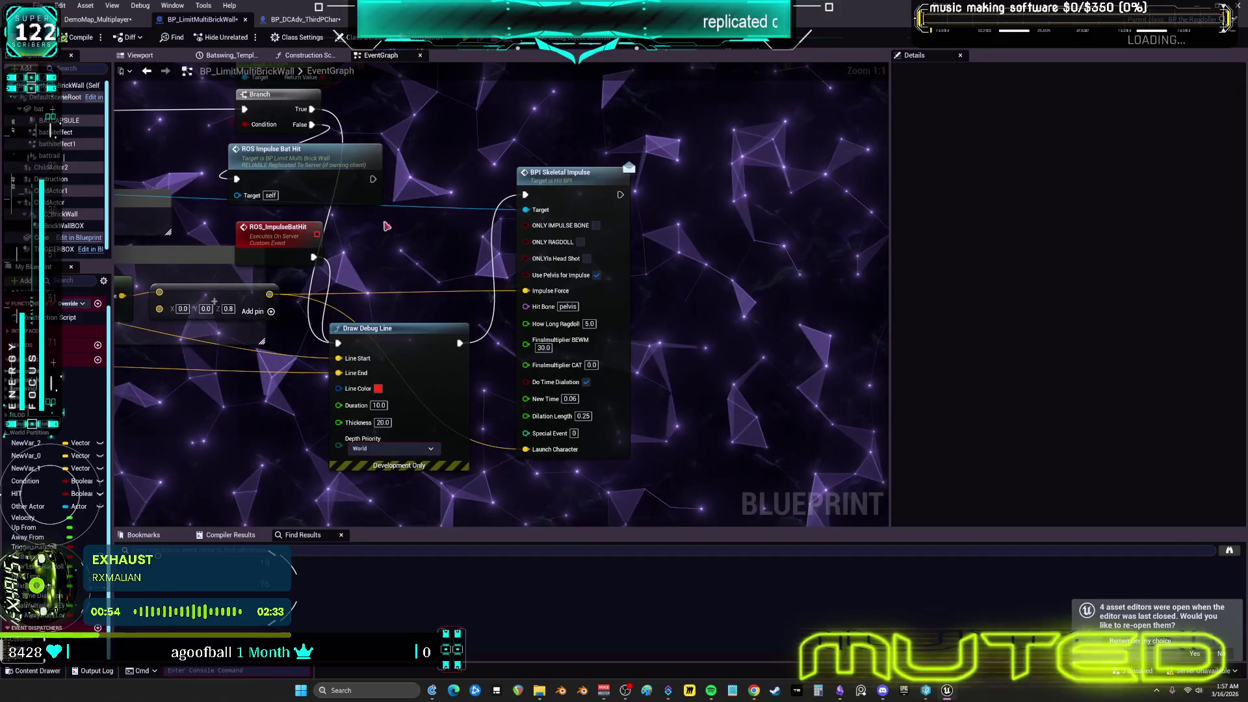
Return to the level tab and open the MESH_SKELETAL folder of character blueprints
scroll(650, 276, down, 4)
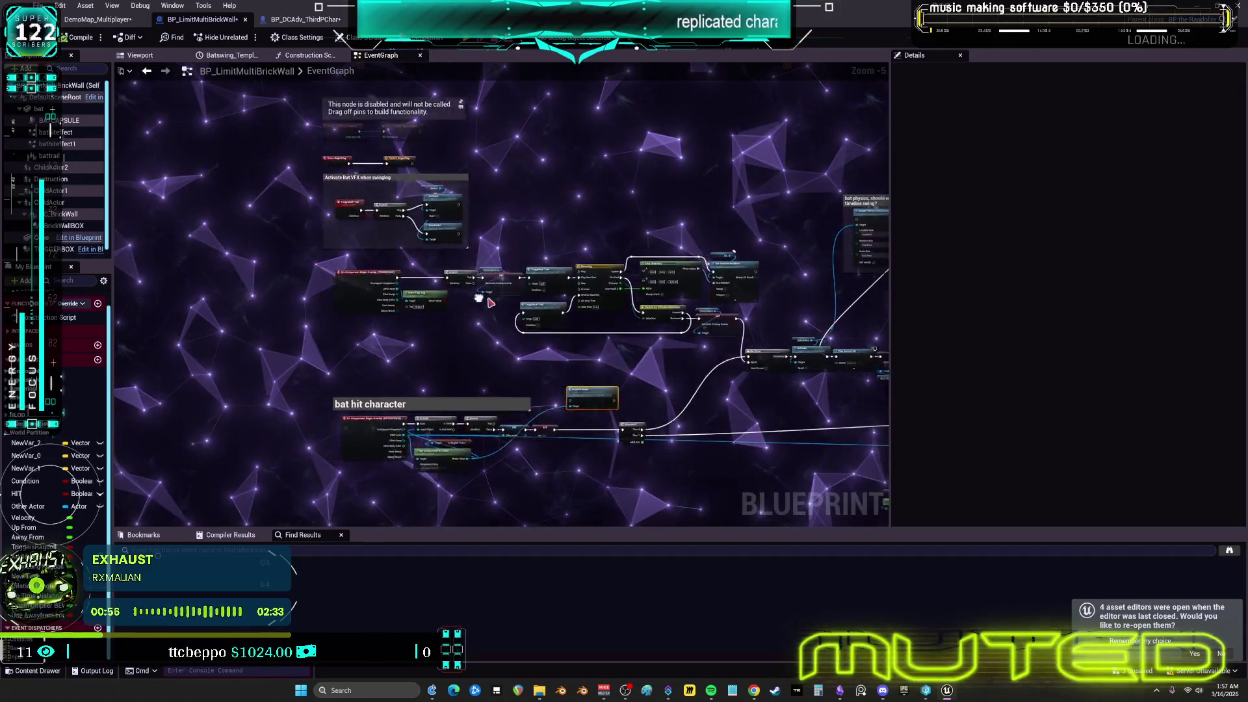
scroll(513, 310, up, 2)
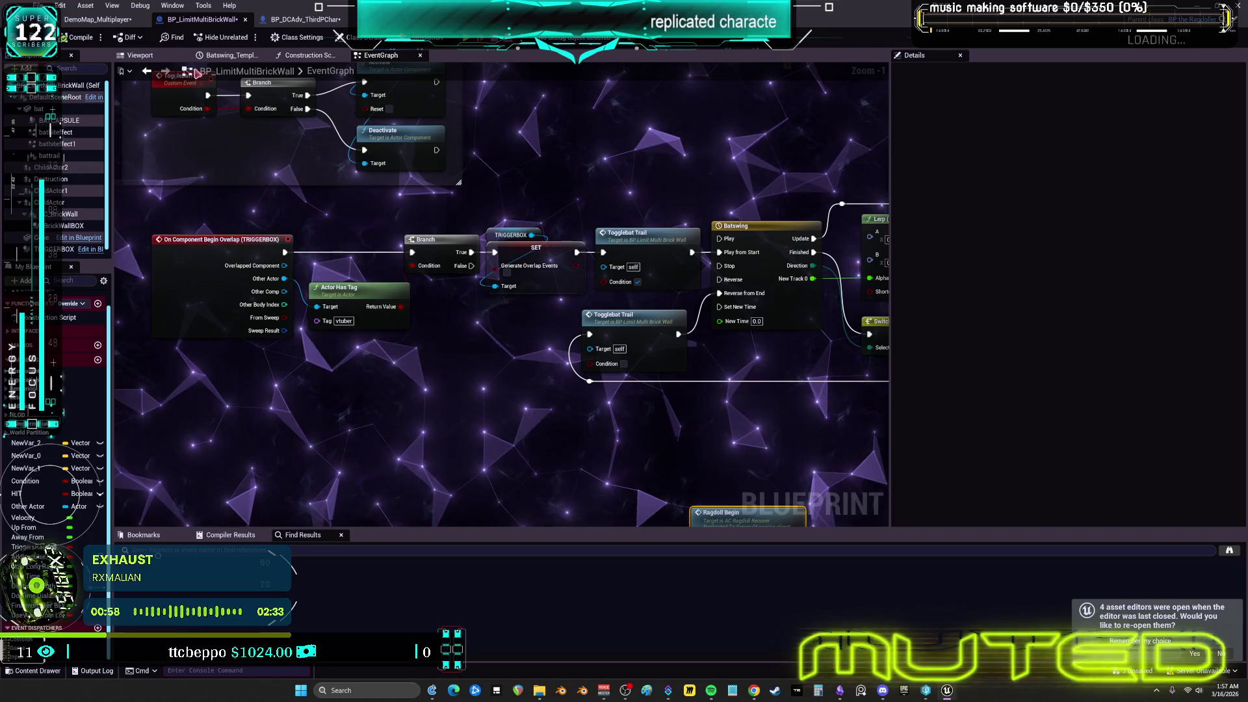
click(95, 20)
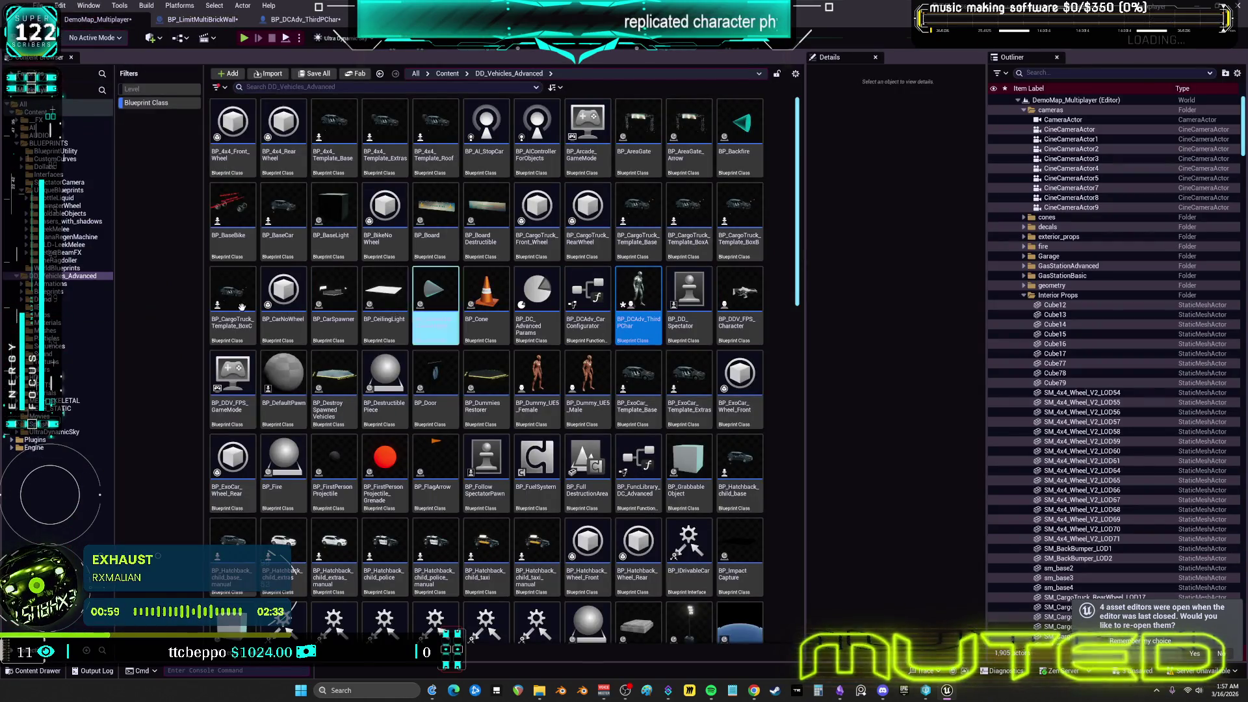
click(62, 401)
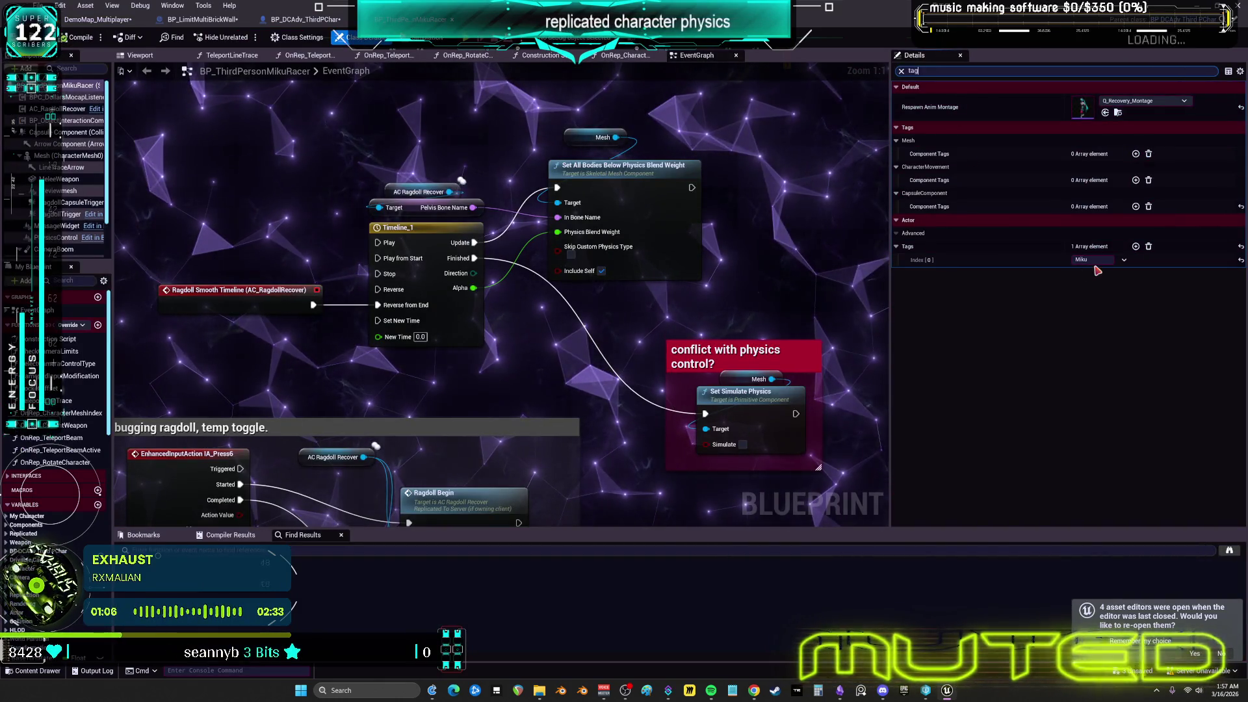
Undo the accidental tag edit so the first tag stays Miku
text(vtube)
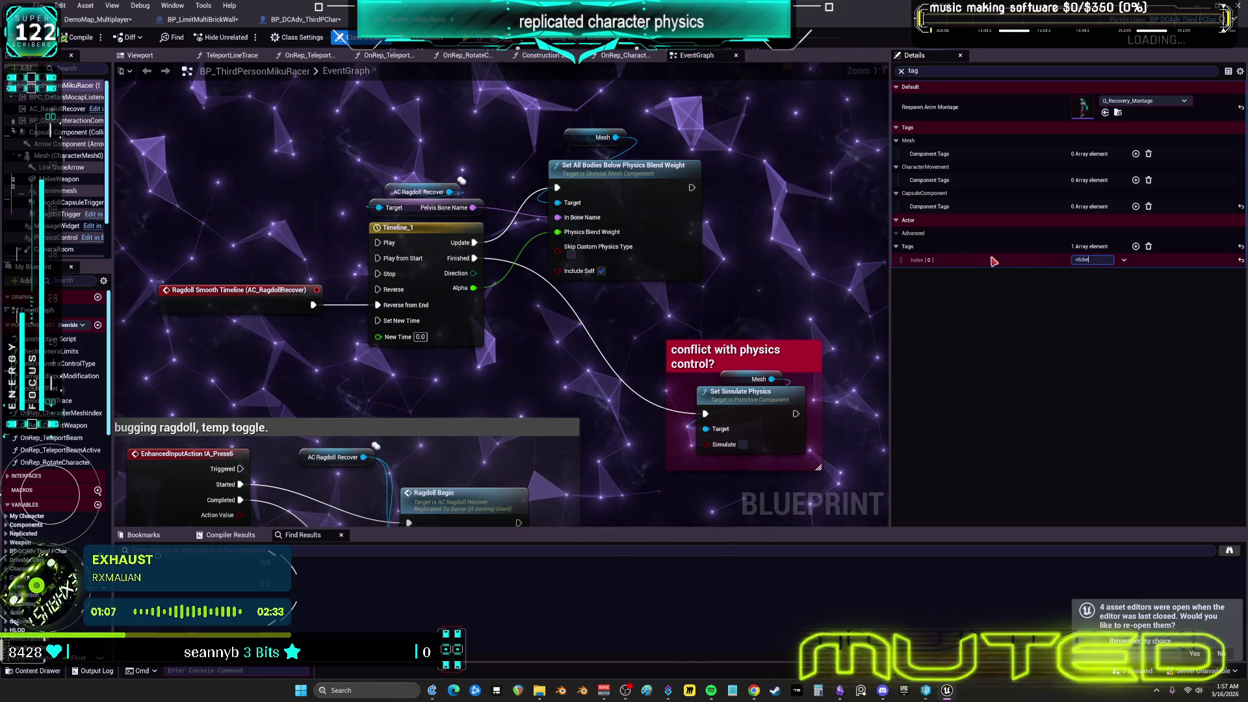
key(Return)
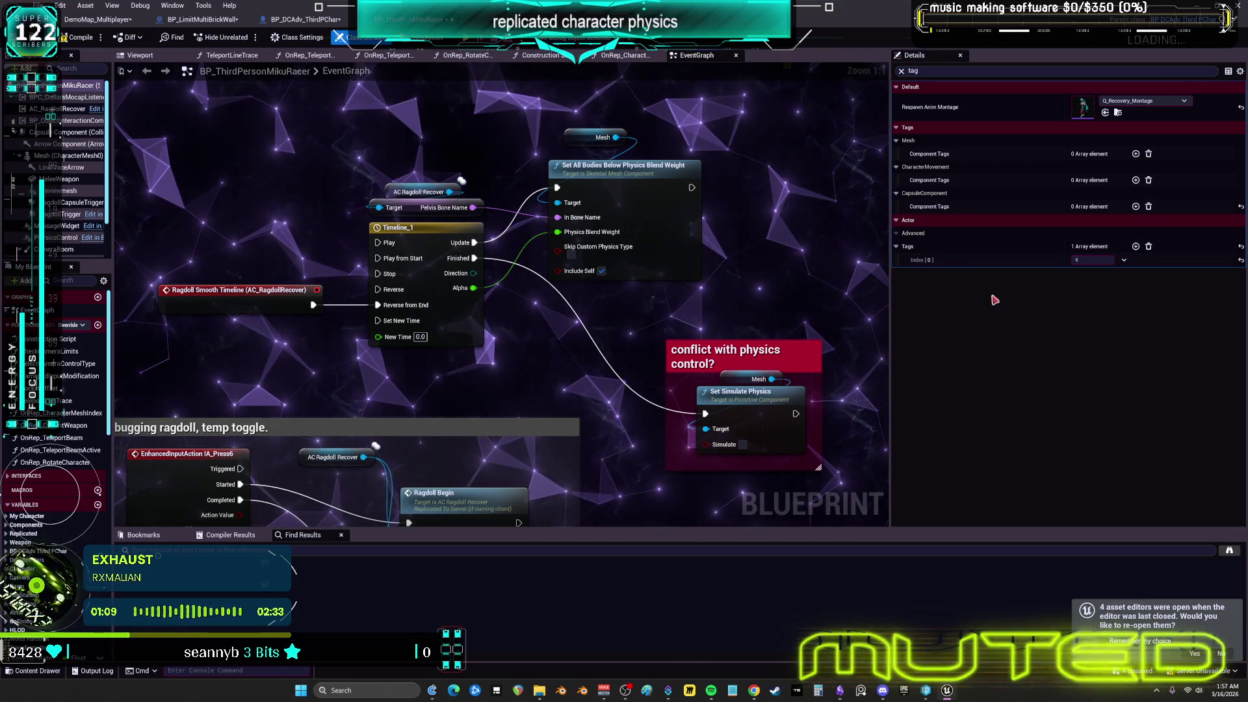
key(ctrl+z)
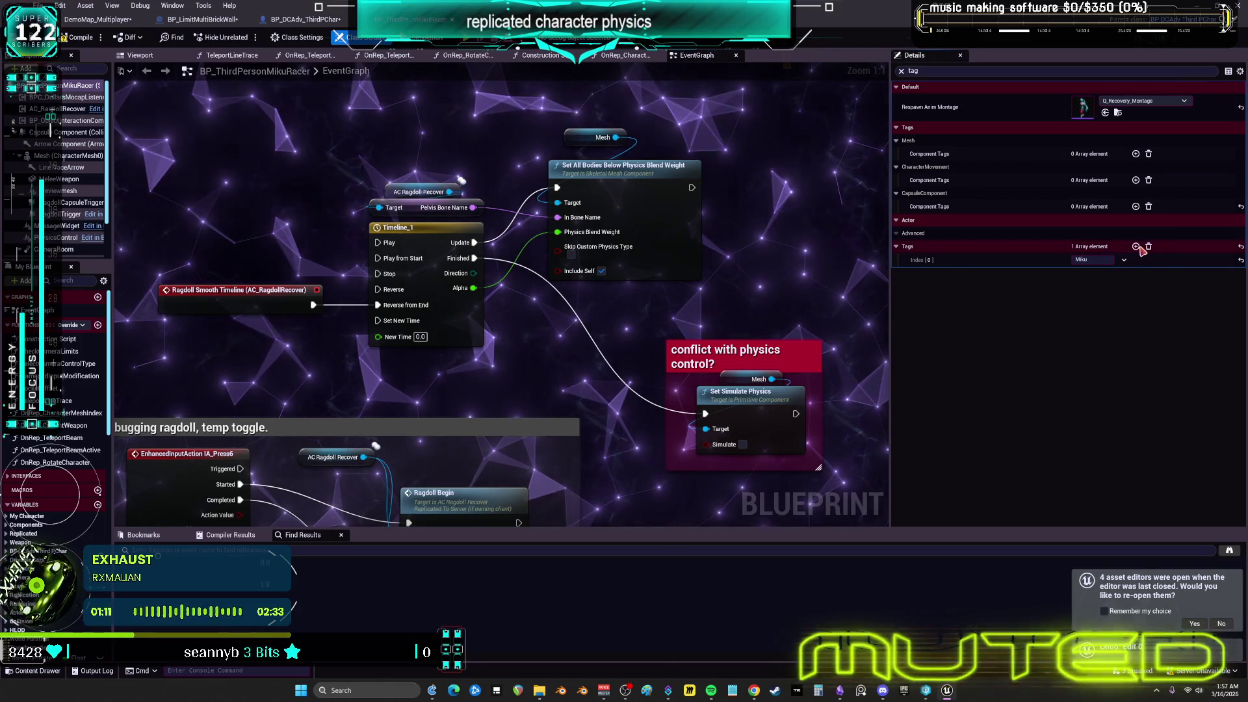
Add a second actor tag 'vtuber', compile the character blueprint, and start a play test
click(1136, 246)
text(M)
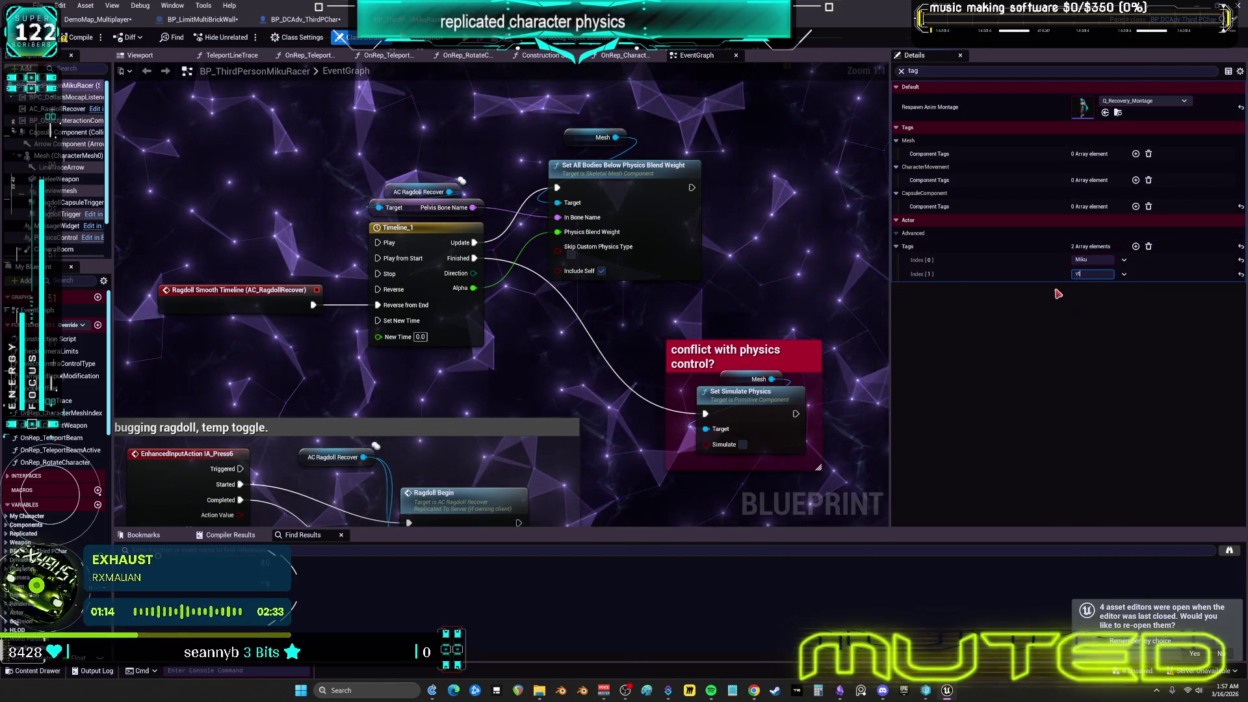
text(er)
key(Return)
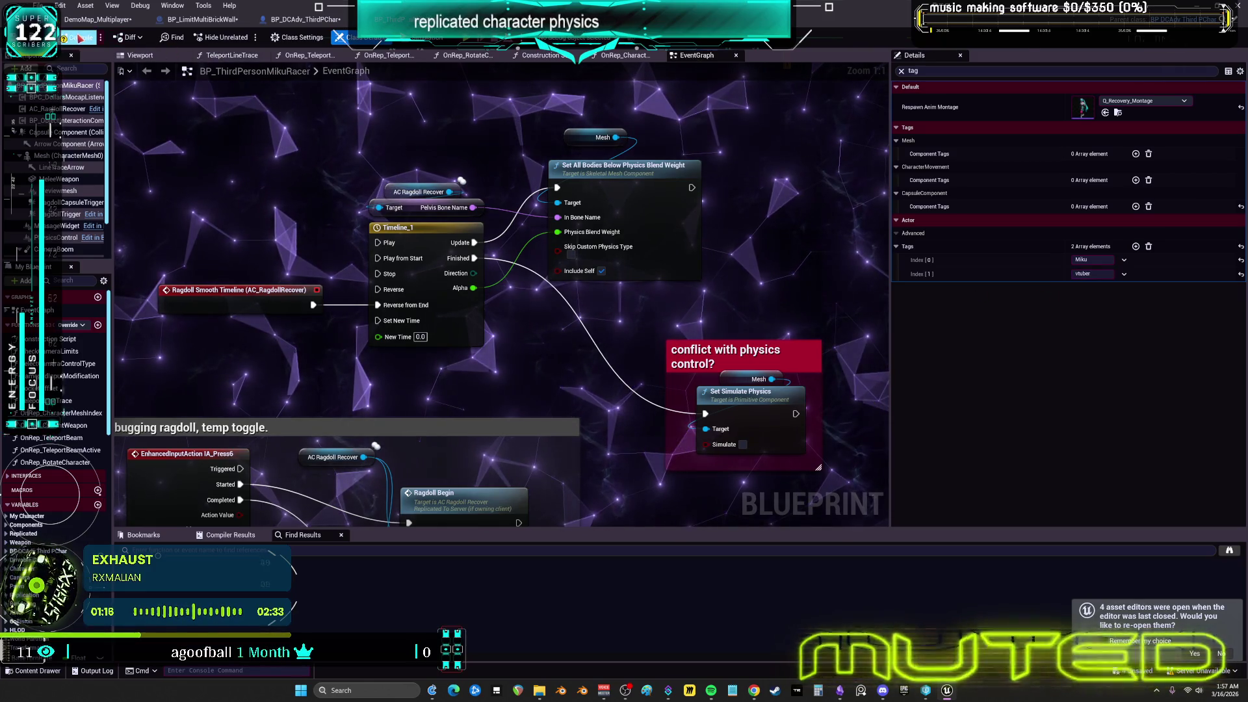
click(78, 37)
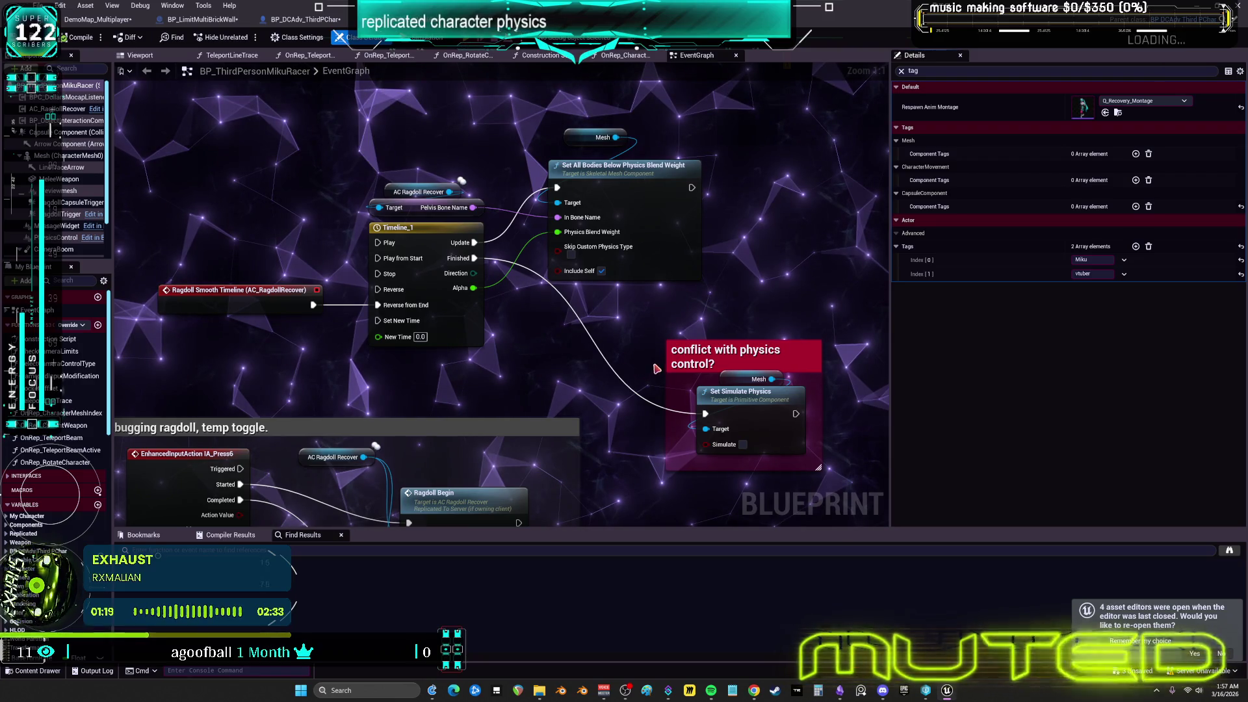
key(alt+Tab)
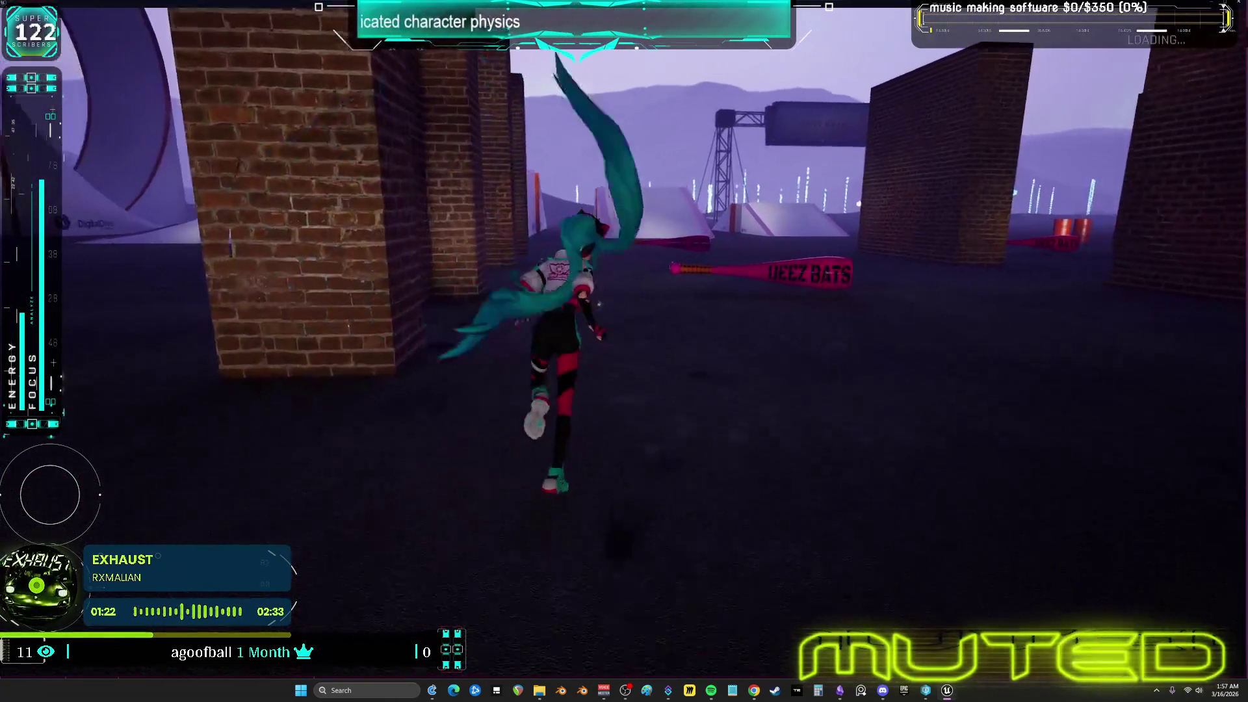
Play through the Miku ragdoll hit and recovery, end the test, and show the character's Viewport
key(w)
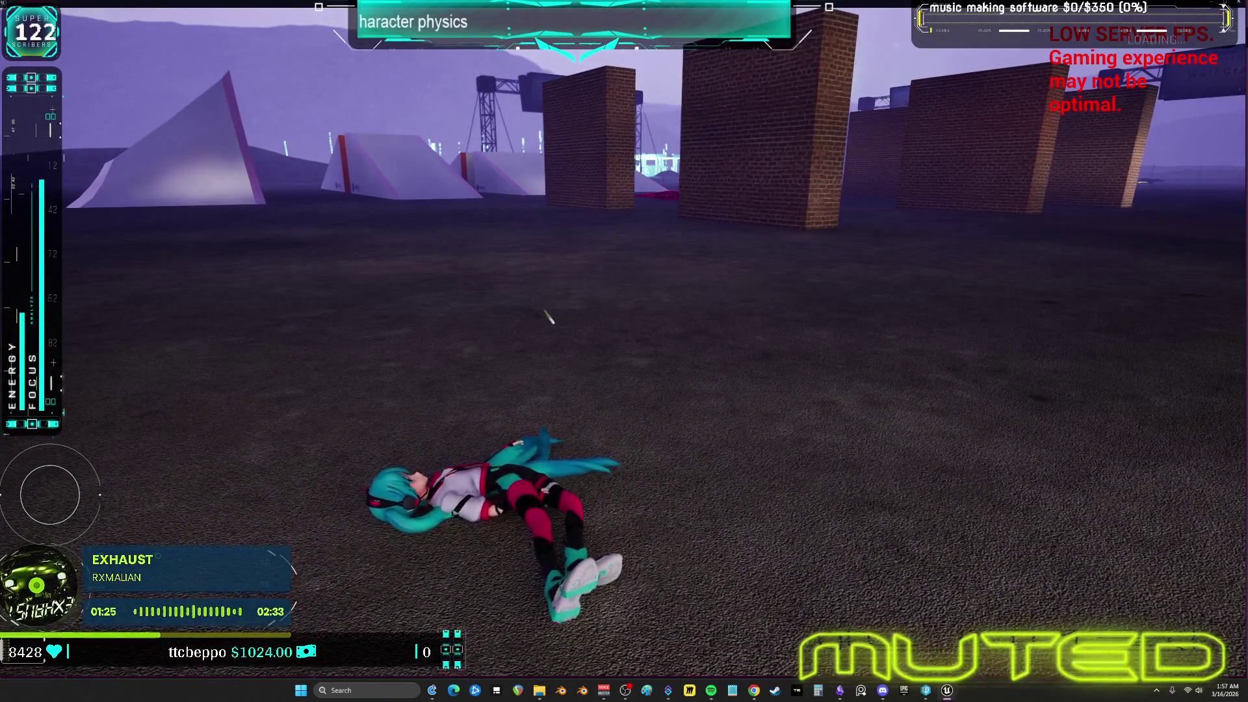
key(w)
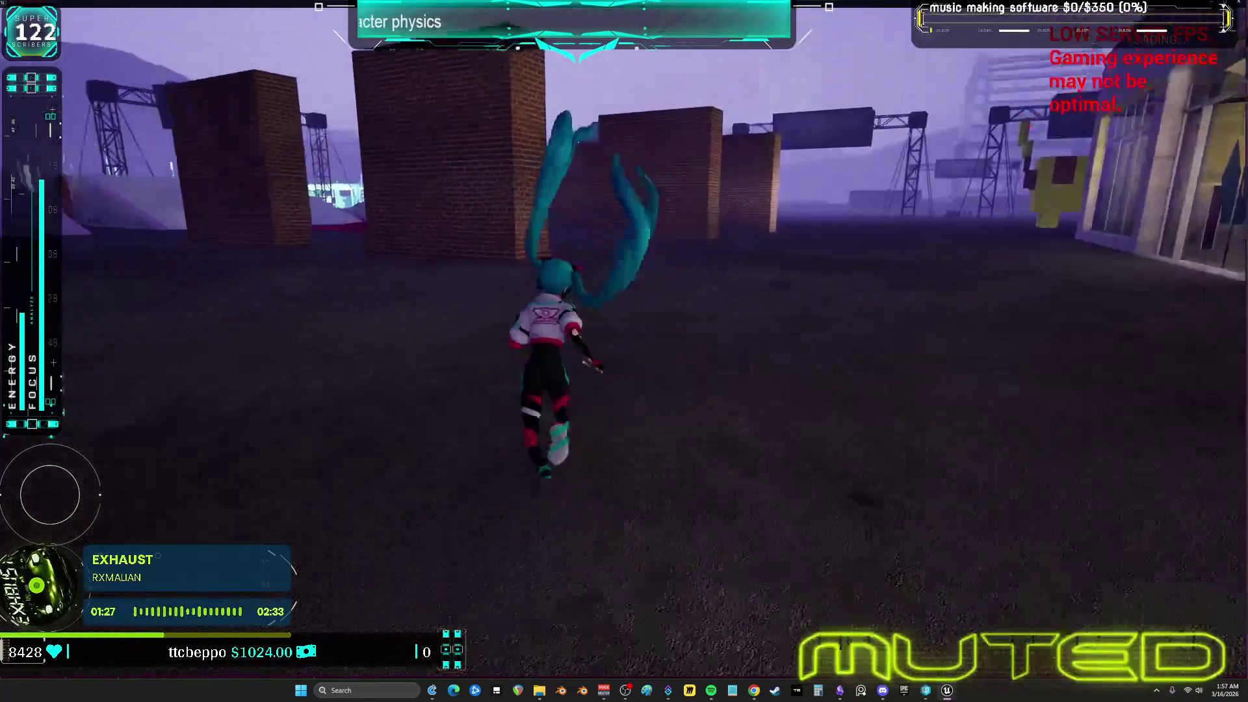
key(w)
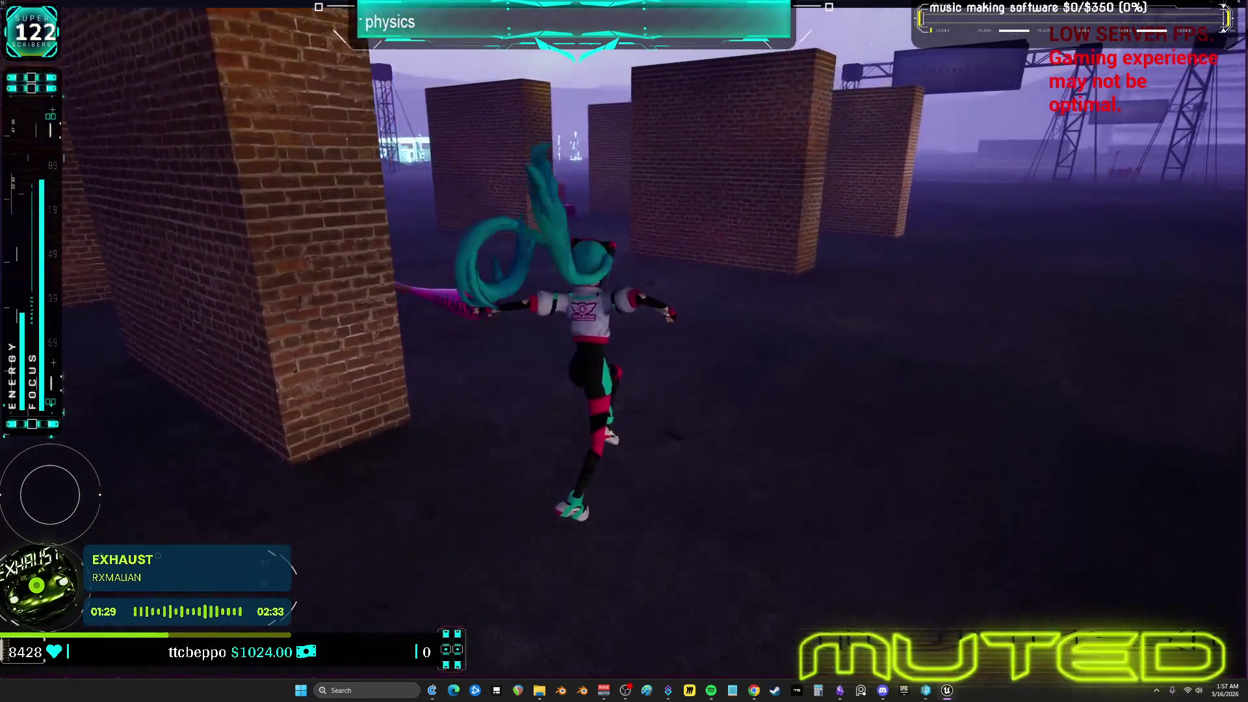
key(w)
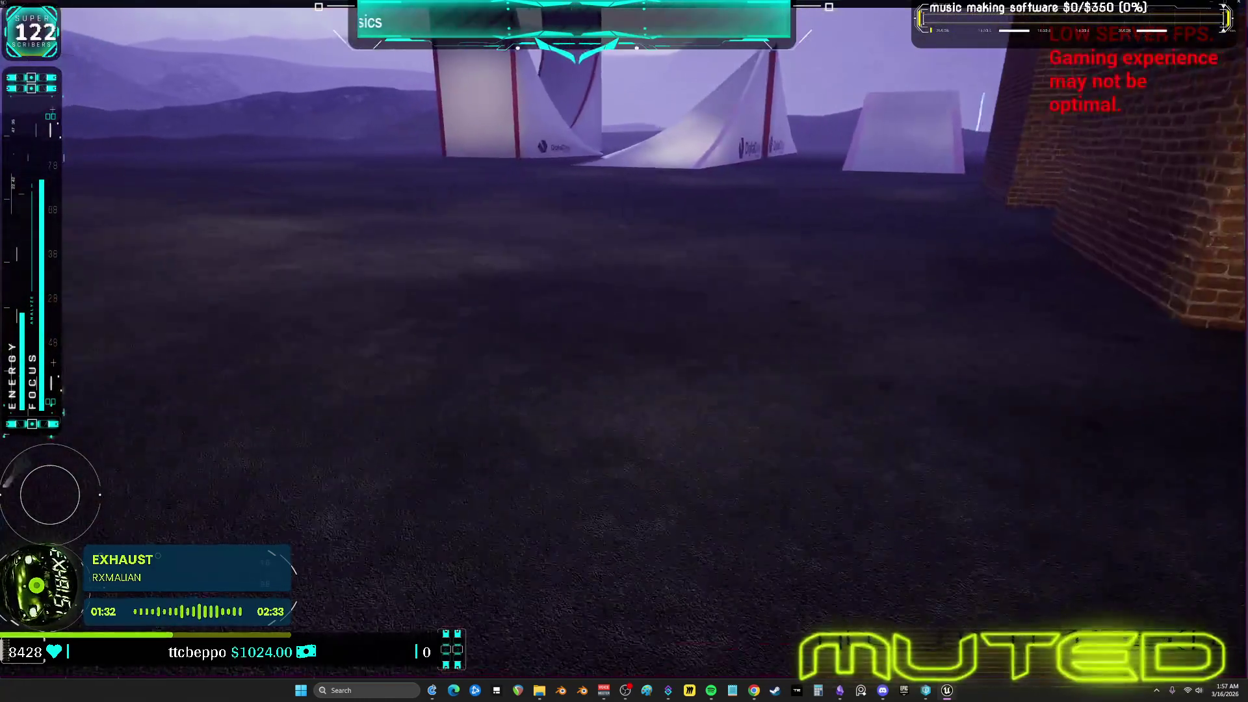
key(Escape)
click(168, 58)
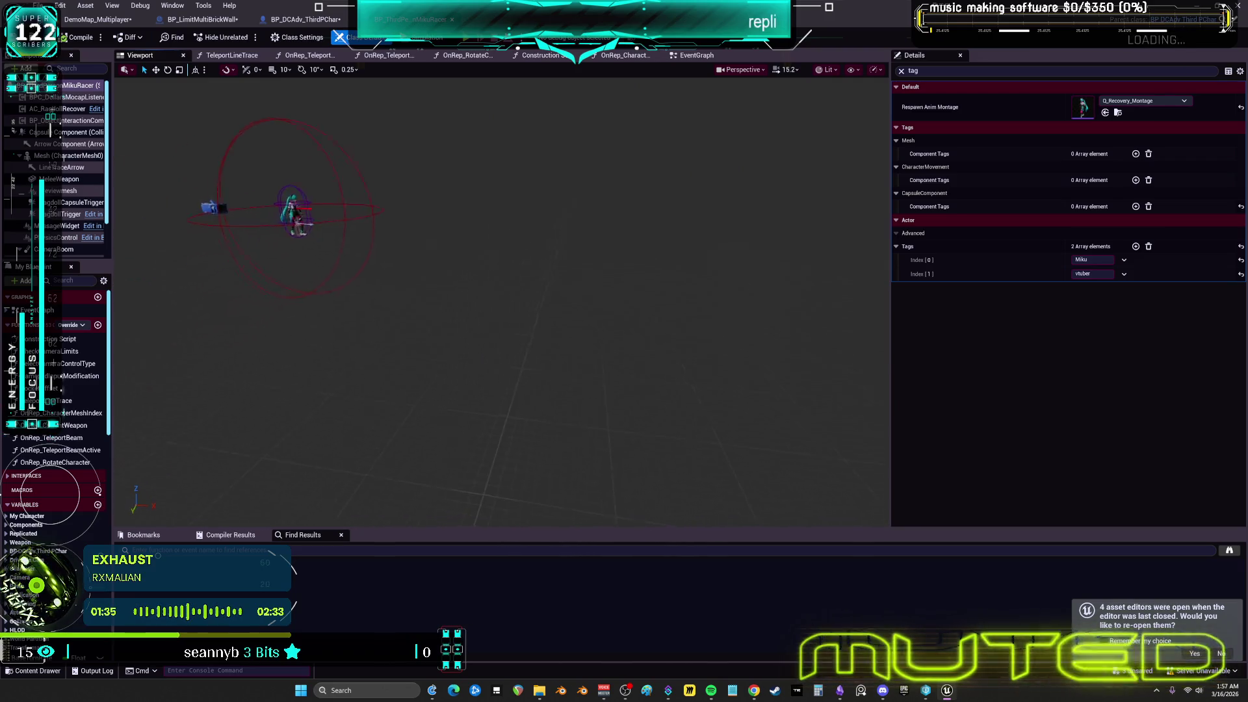
Move the brick wall blueprint's bat from 450, -320, 40 to about 538, -239, 40
click(205, 20)
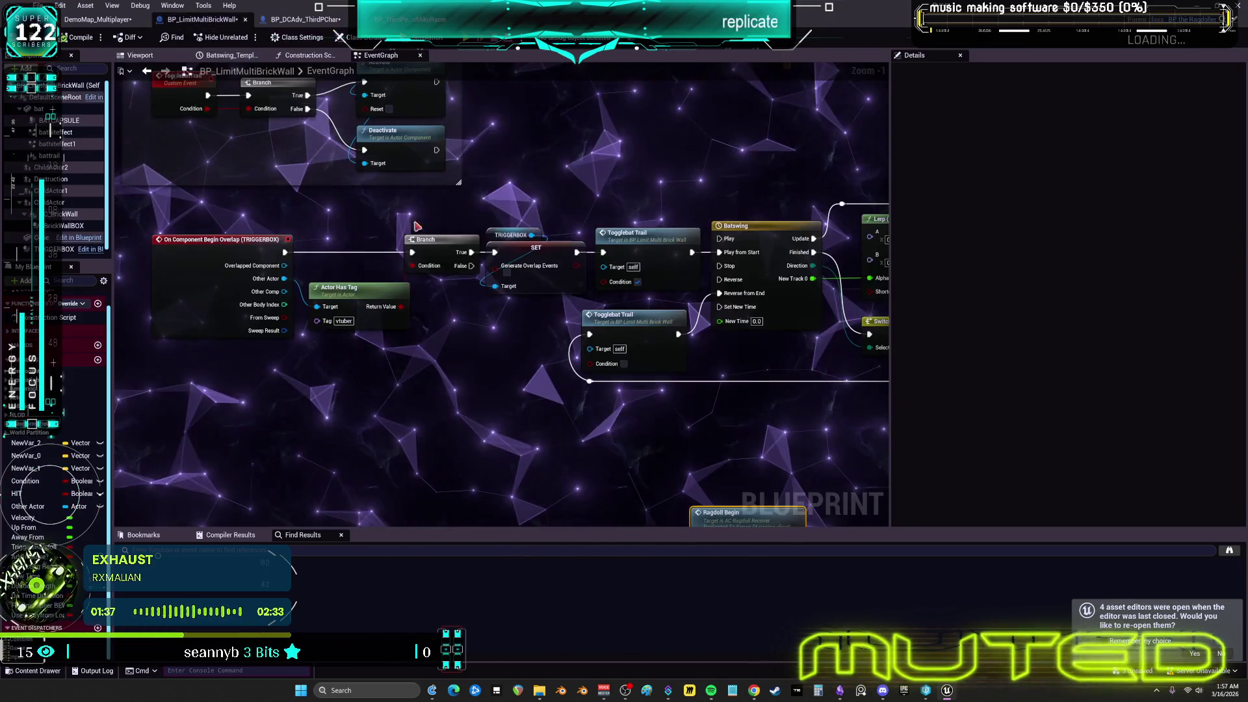
click(166, 55)
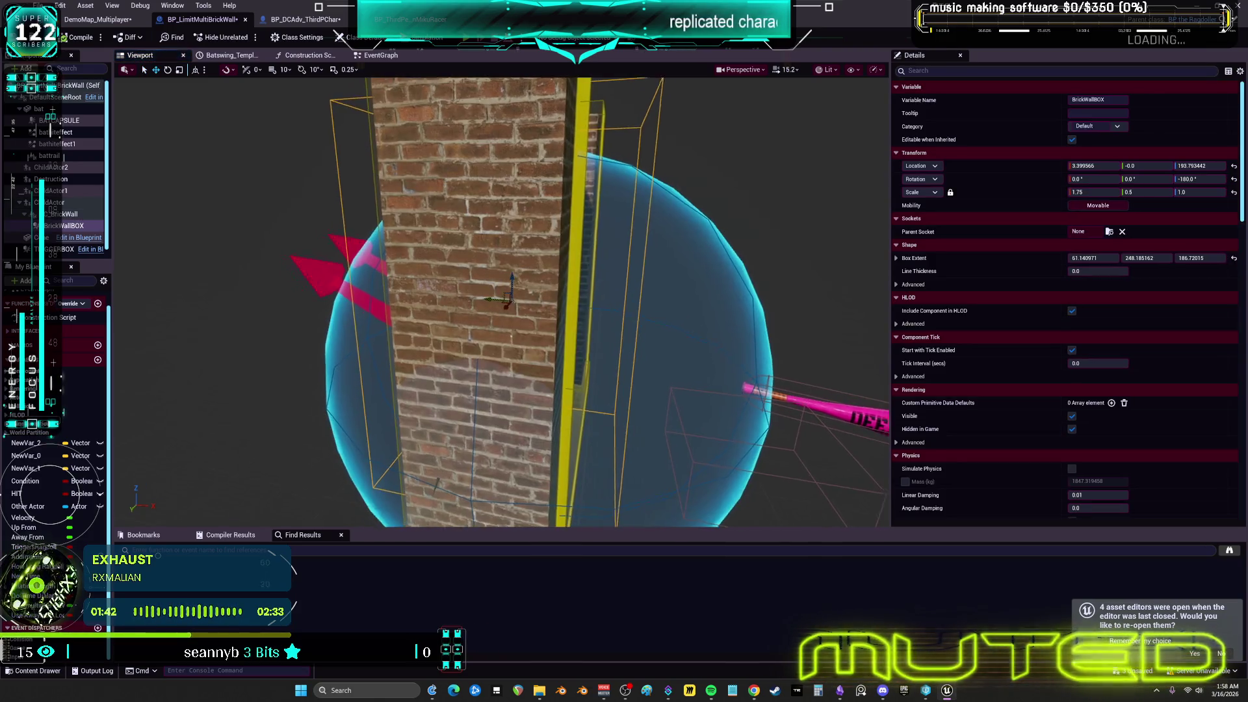
drag(661, 379, 661, 378)
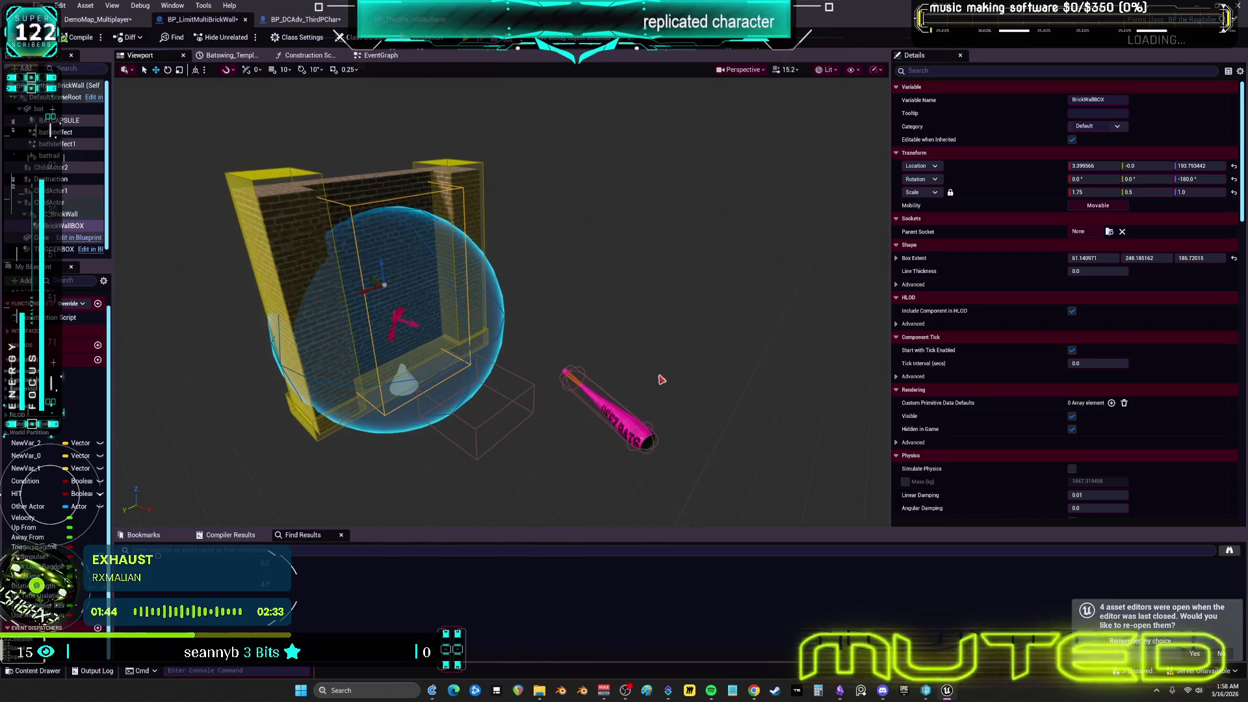
click(599, 377)
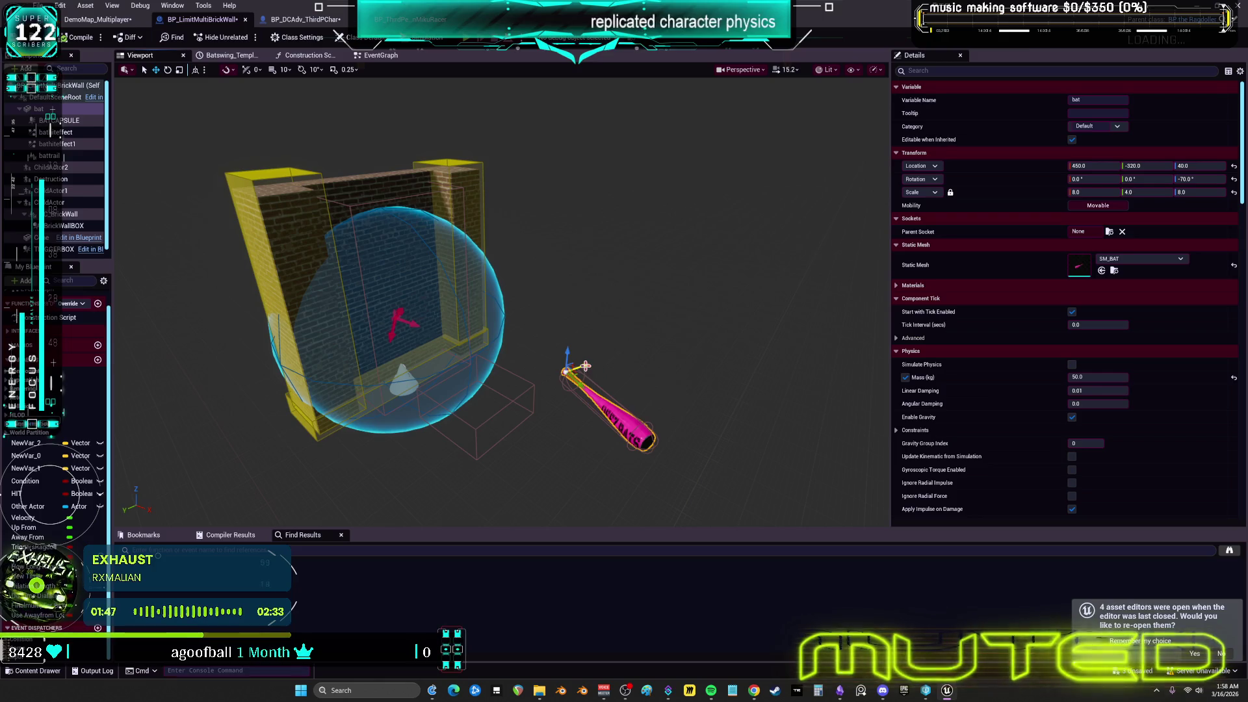
mouse_move(583, 372)
mouse_down()
mouse_move(608, 360)
mouse_move(630, 389)
mouse_move(596, 334)
mouse_move(550, 307)
mouse_up()
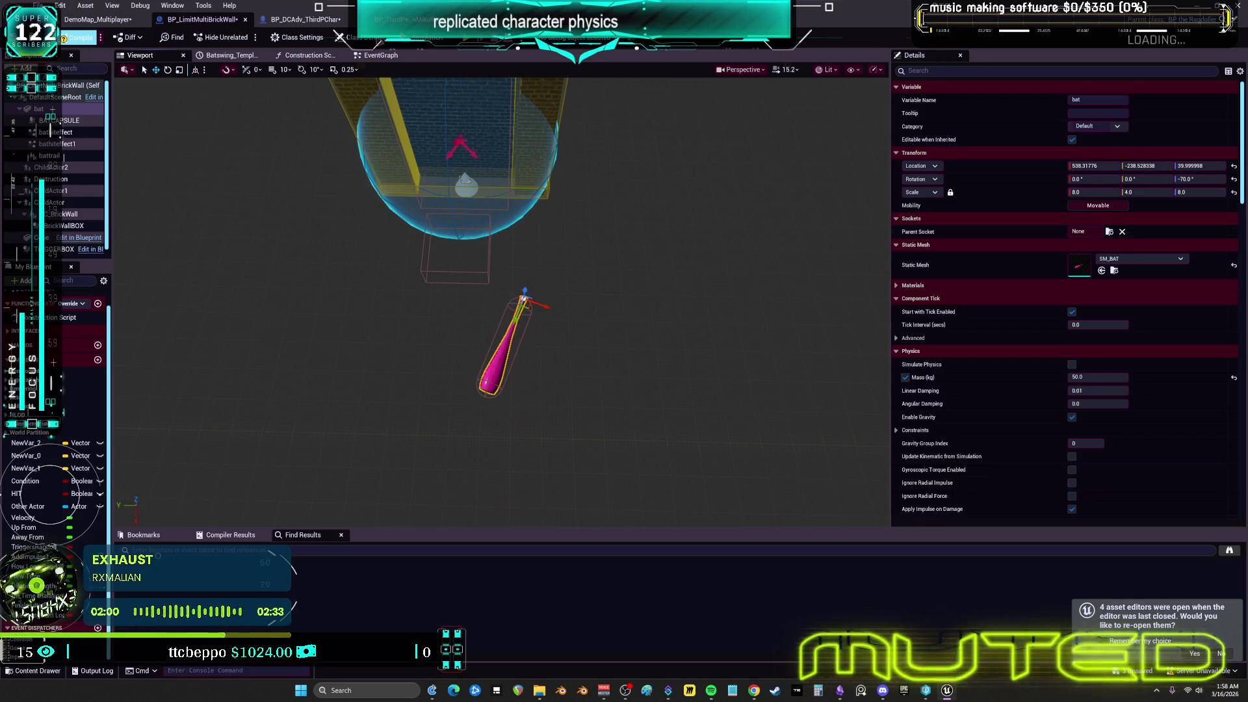
click(382, 56)
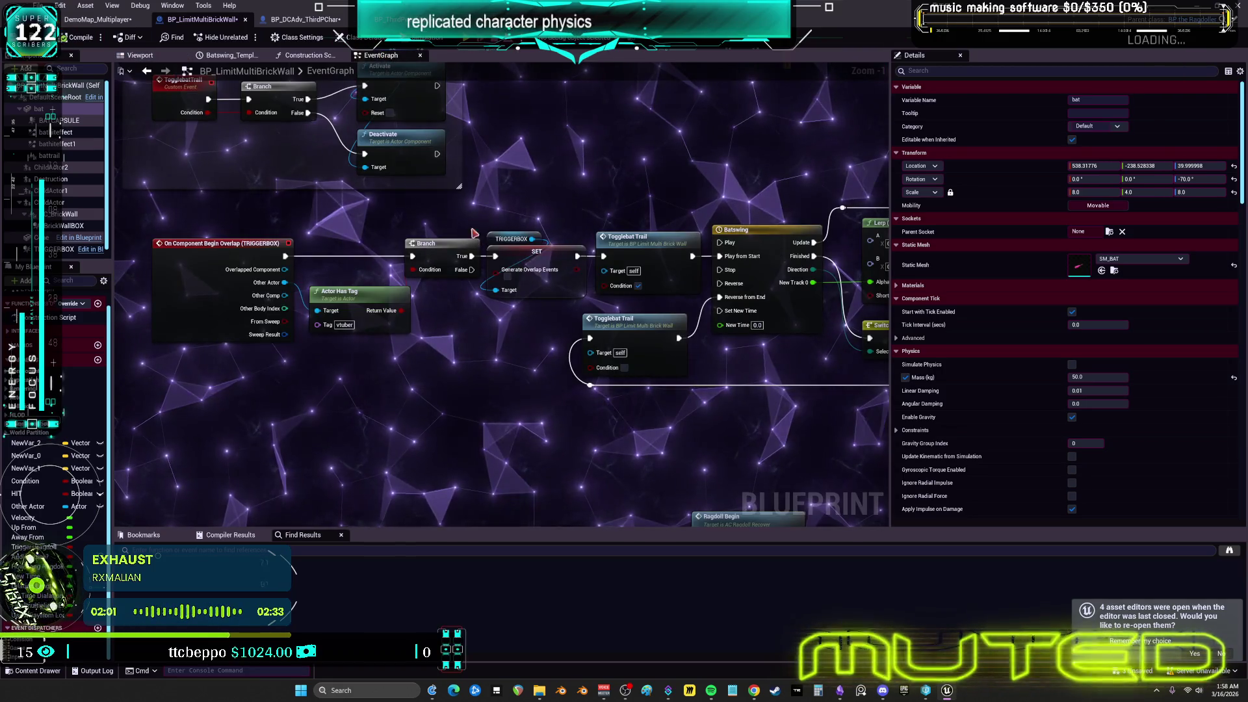
Add a breakpoint on the TRIGGERBOX overlap event and start Play to hit it
right_click(229, 255)
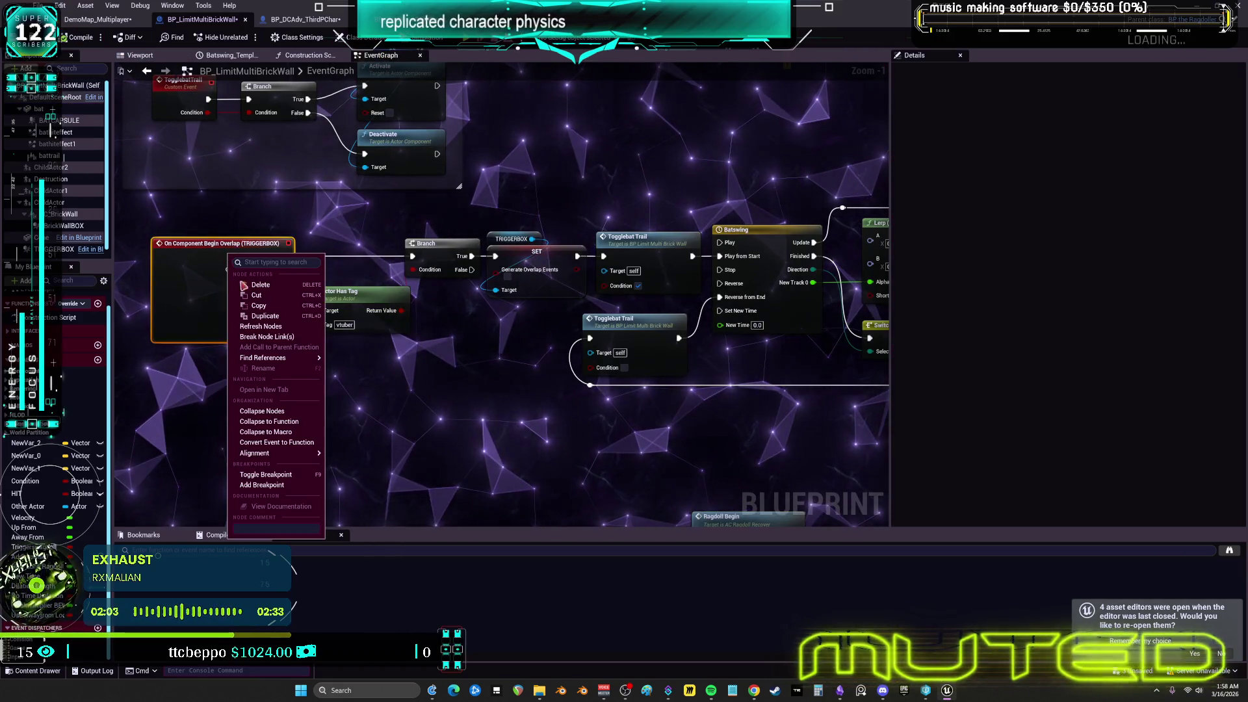
click(261, 486)
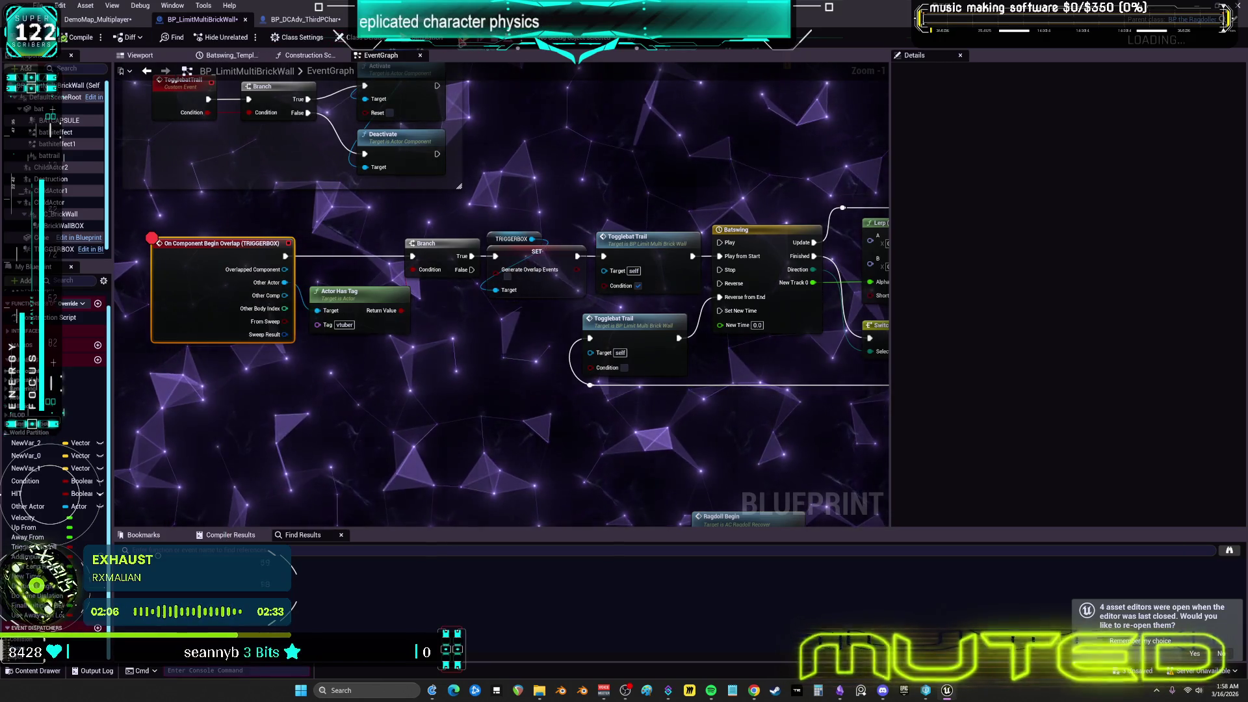
key(alt+p)
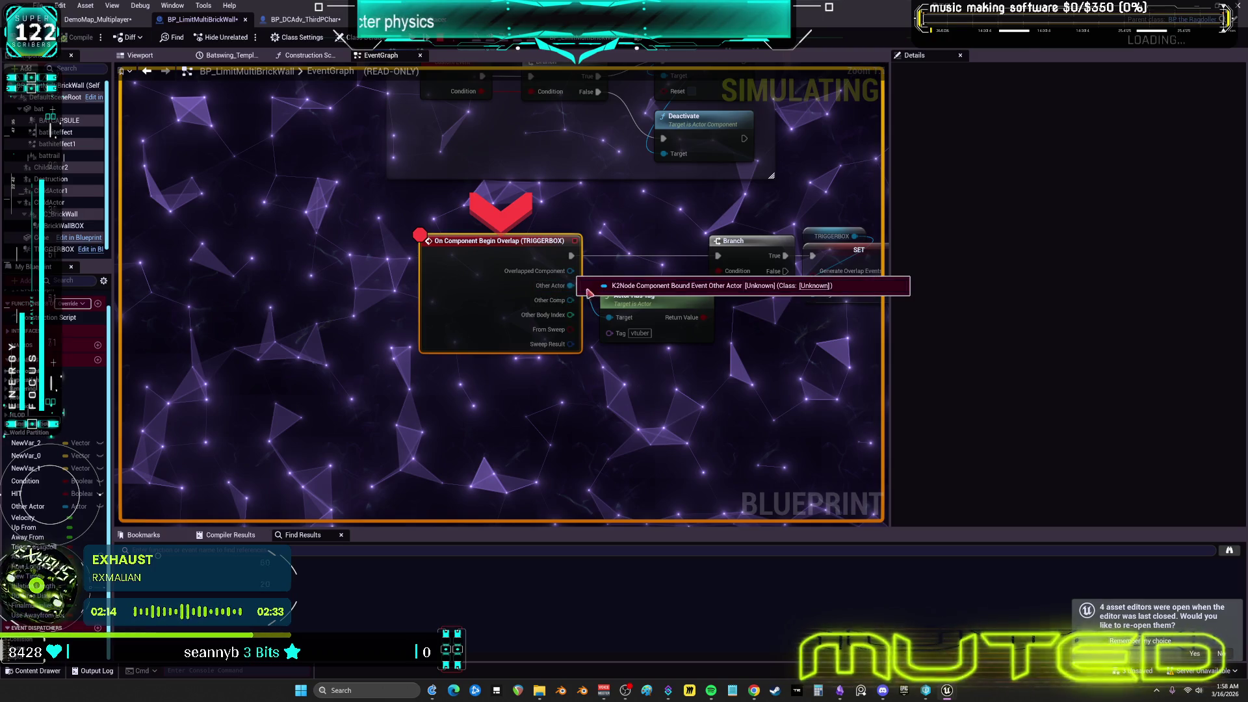
Step with F10 from the TRIGGERBOX overlap through Branch, SET and Batswing to Set Relative Rotation
key(F10)
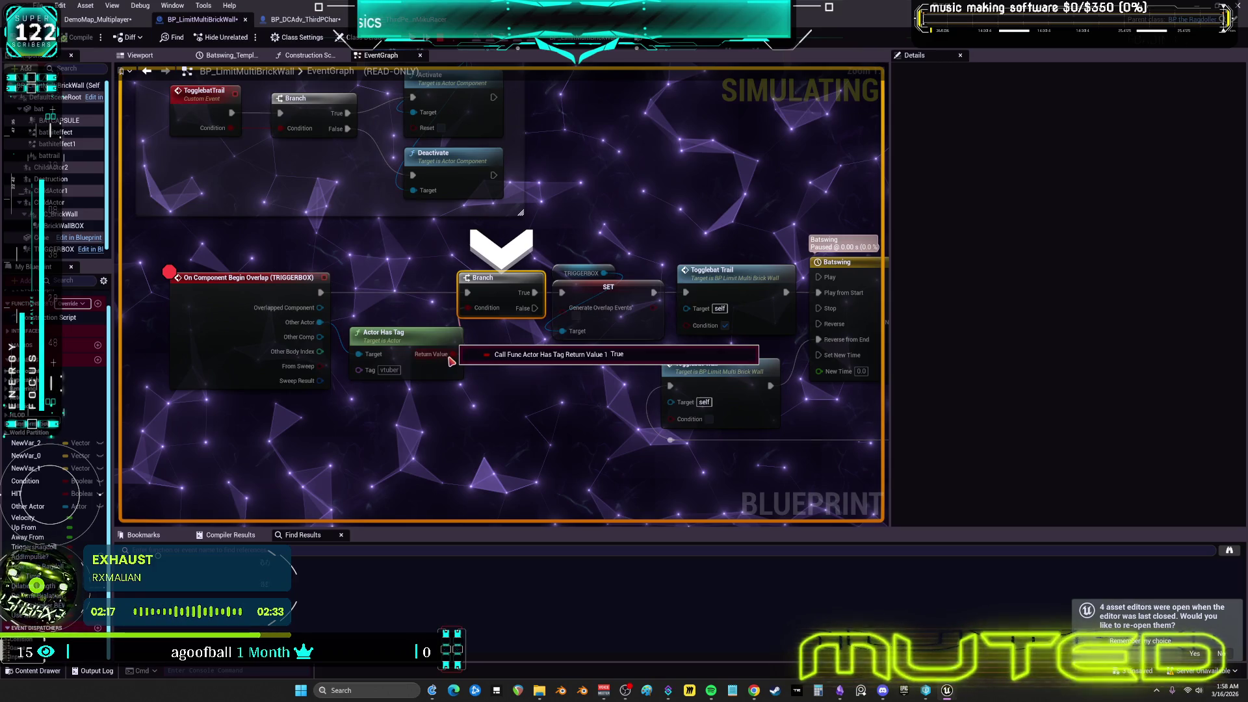
key(F10)
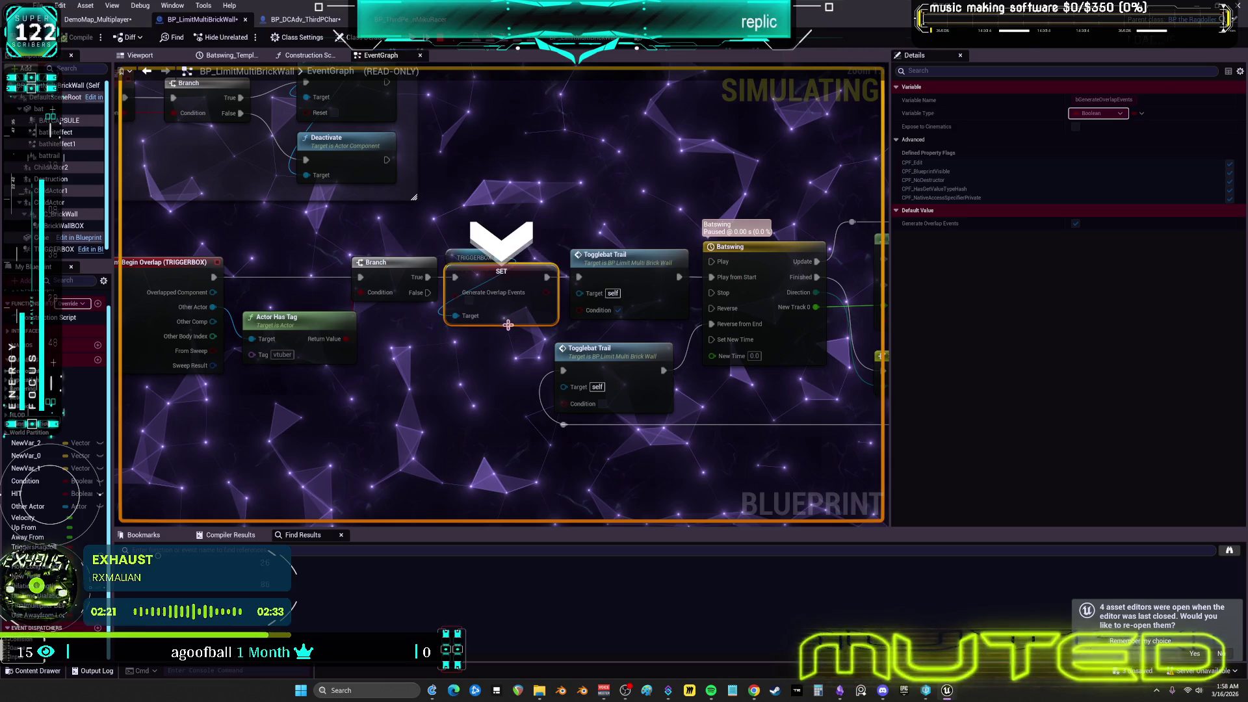
mouse_move(448, 417)
mouse_down()
mouse_move(448, 388)
mouse_move(635, 276)
mouse_up()
key(F10)
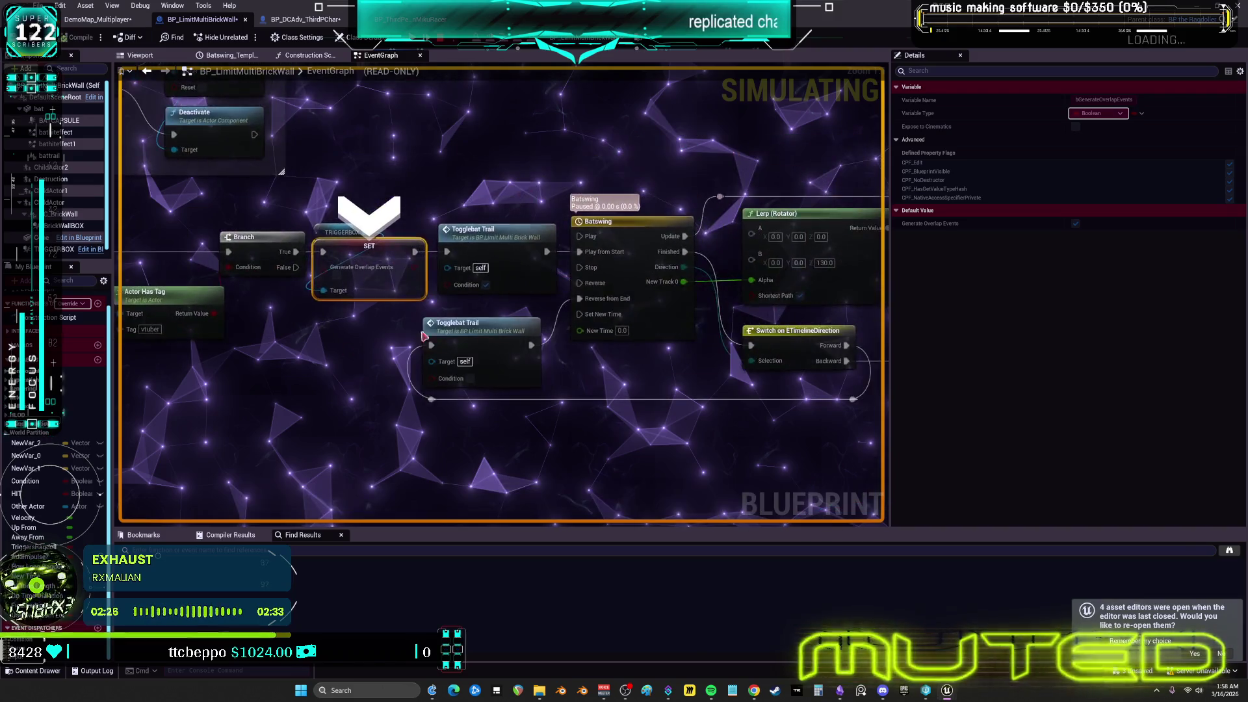
key(F10)
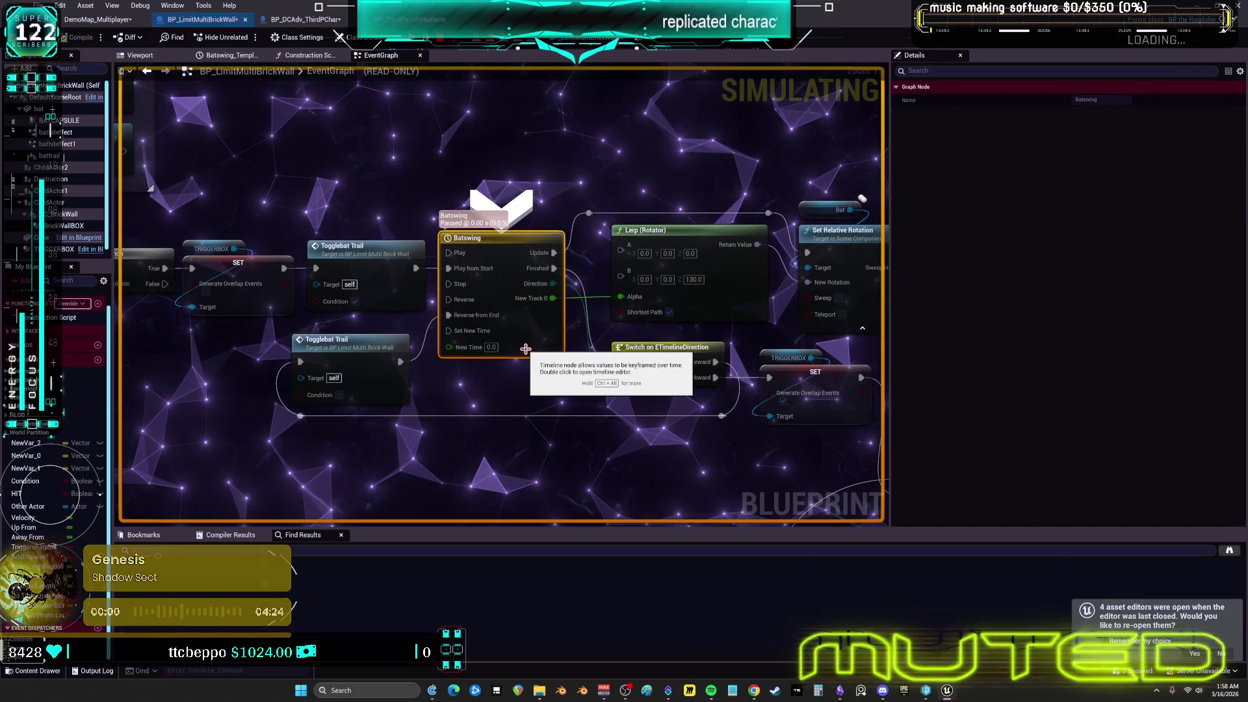
key(F10)
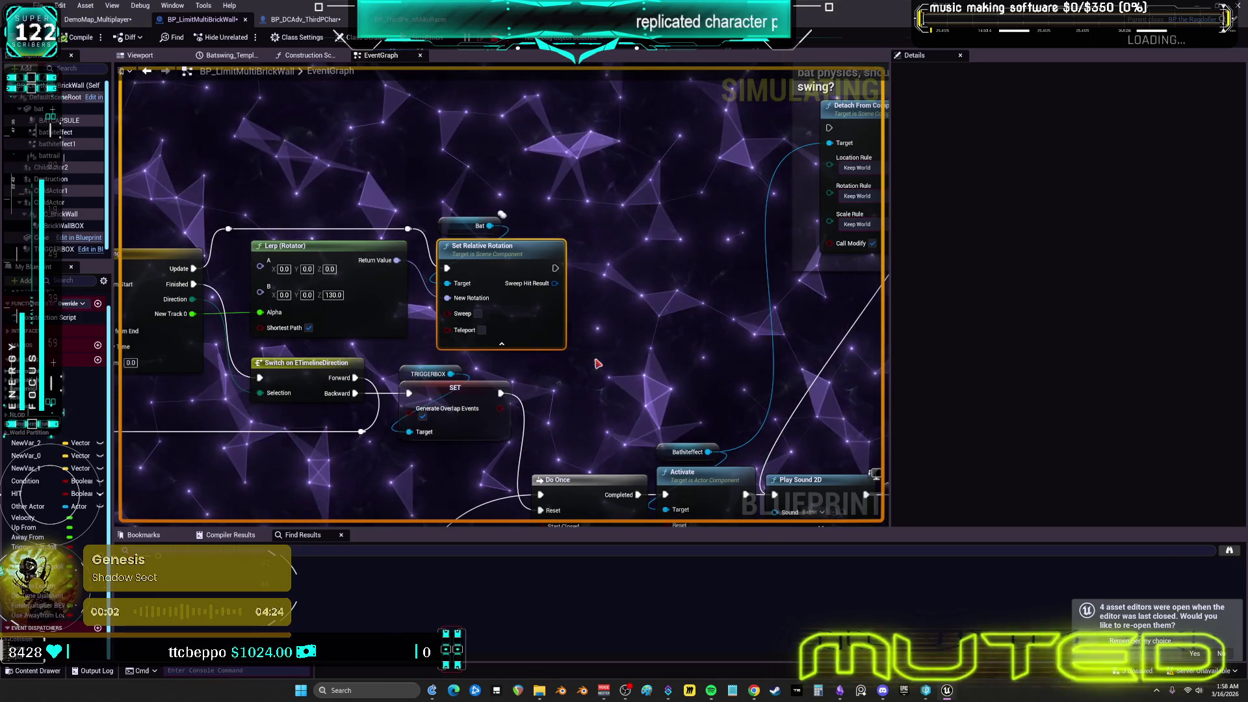
scroll(358, 272, down, 4)
scroll(358, 272, up, 3)
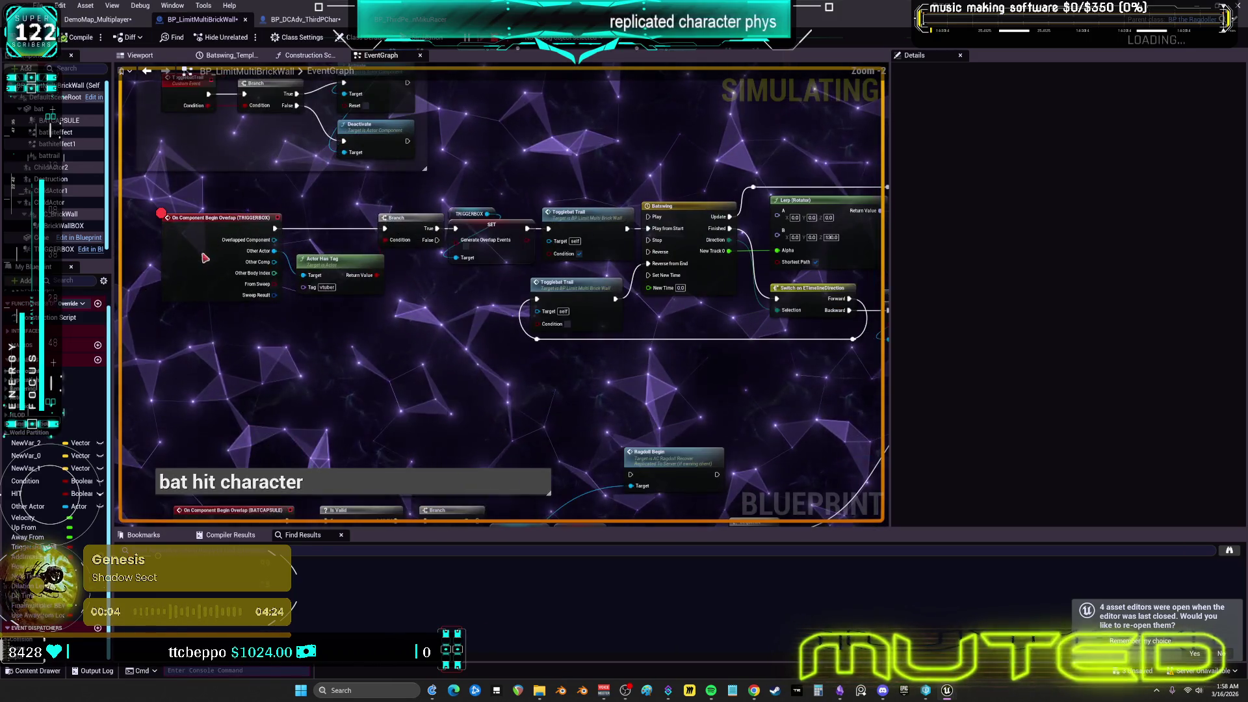
Remove the TRIGGERBOX breakpoint and add one on the BATCAPSULE overlap event
right_click(204, 256)
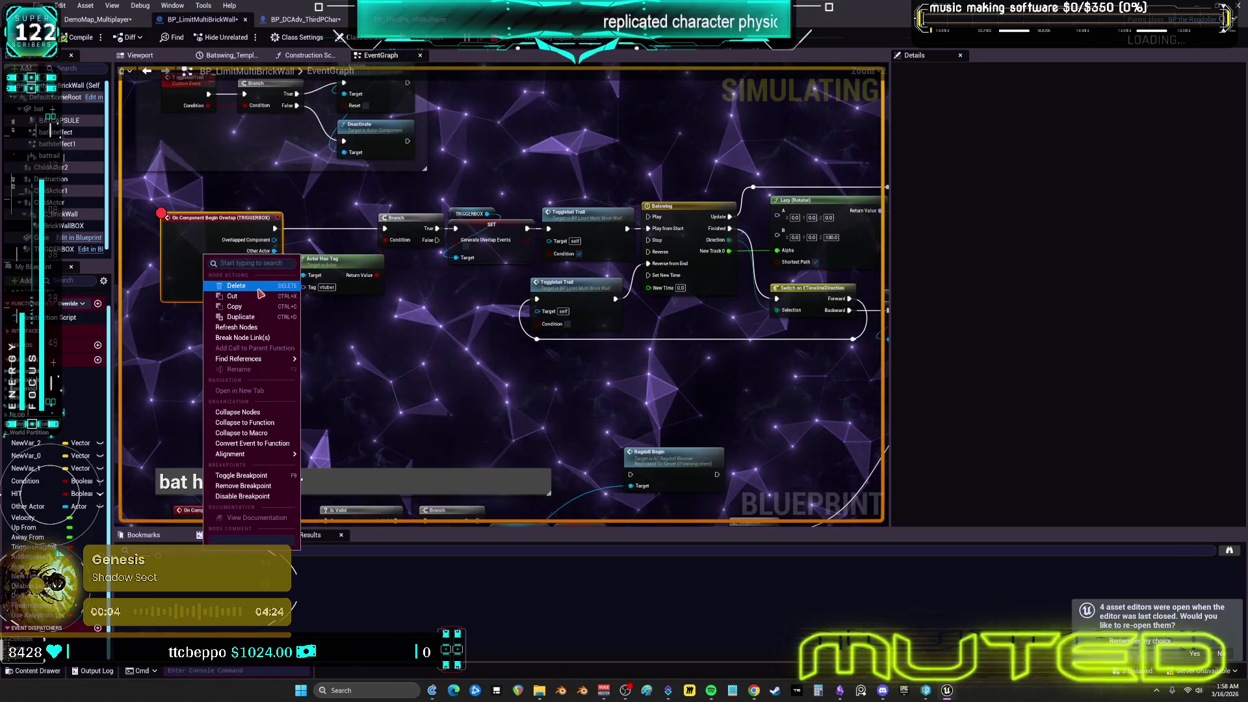
click(259, 497)
drag(277, 473, 320, 238)
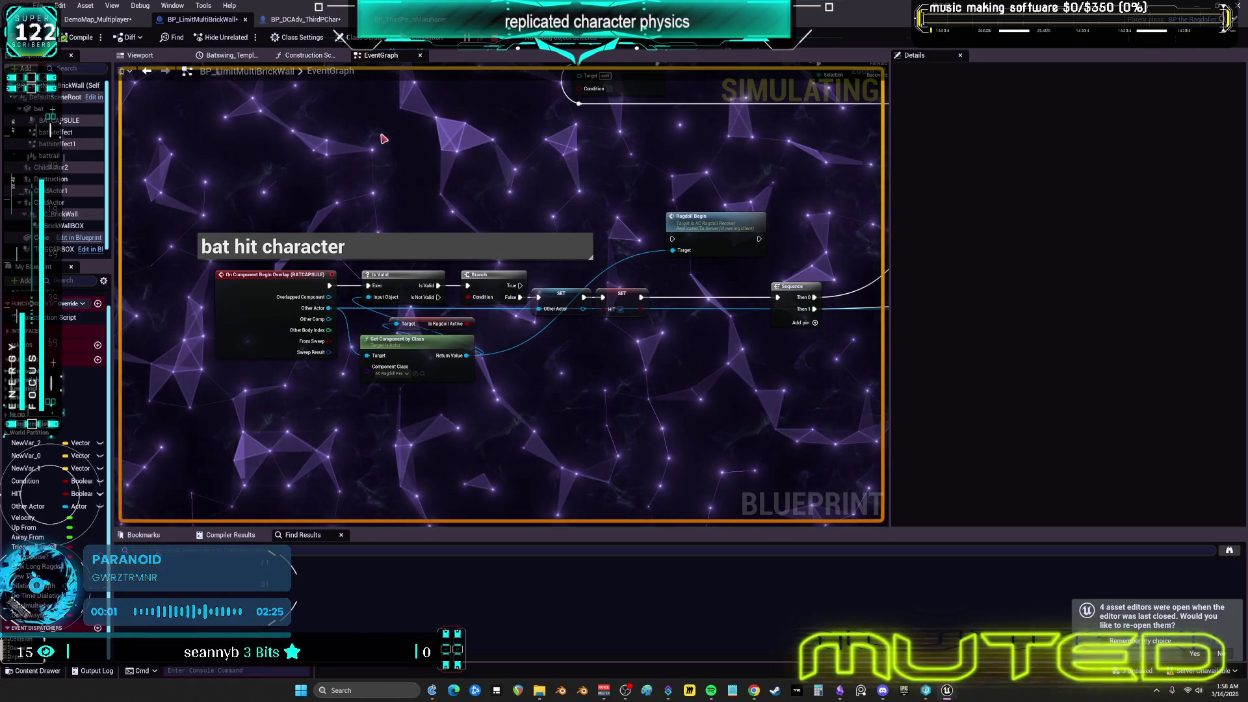
right_click(237, 301)
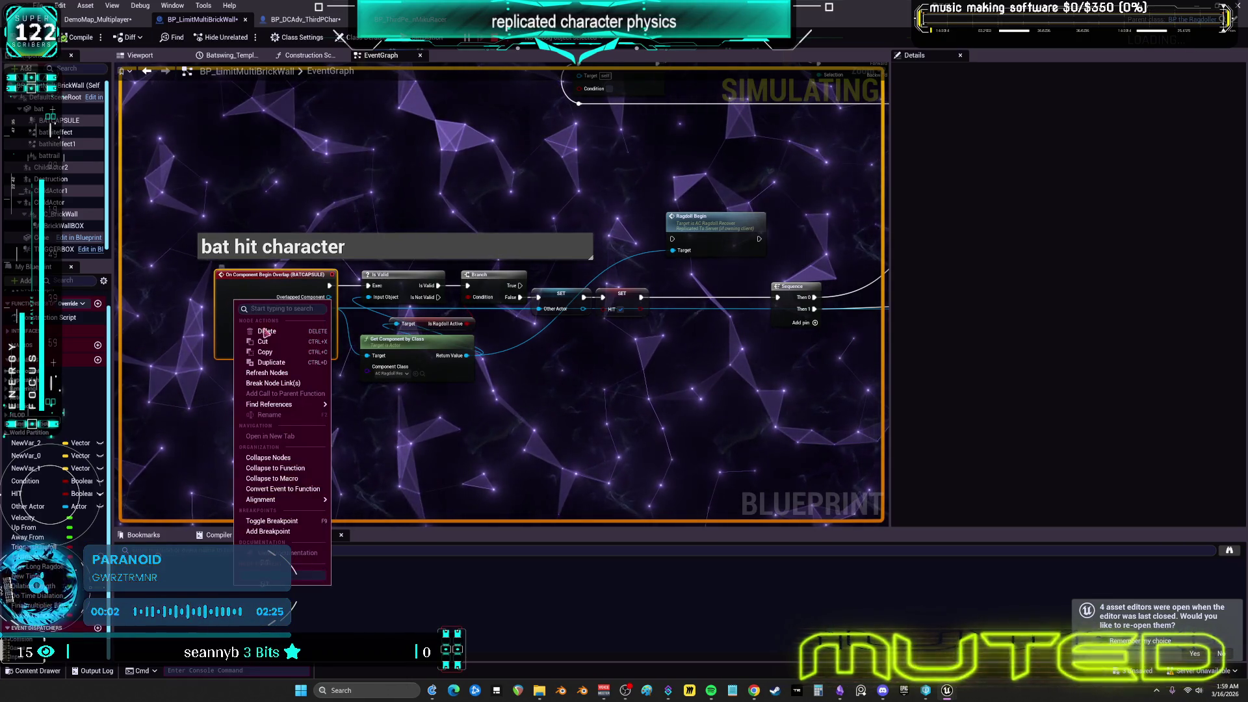
click(305, 531)
click(110, 19)
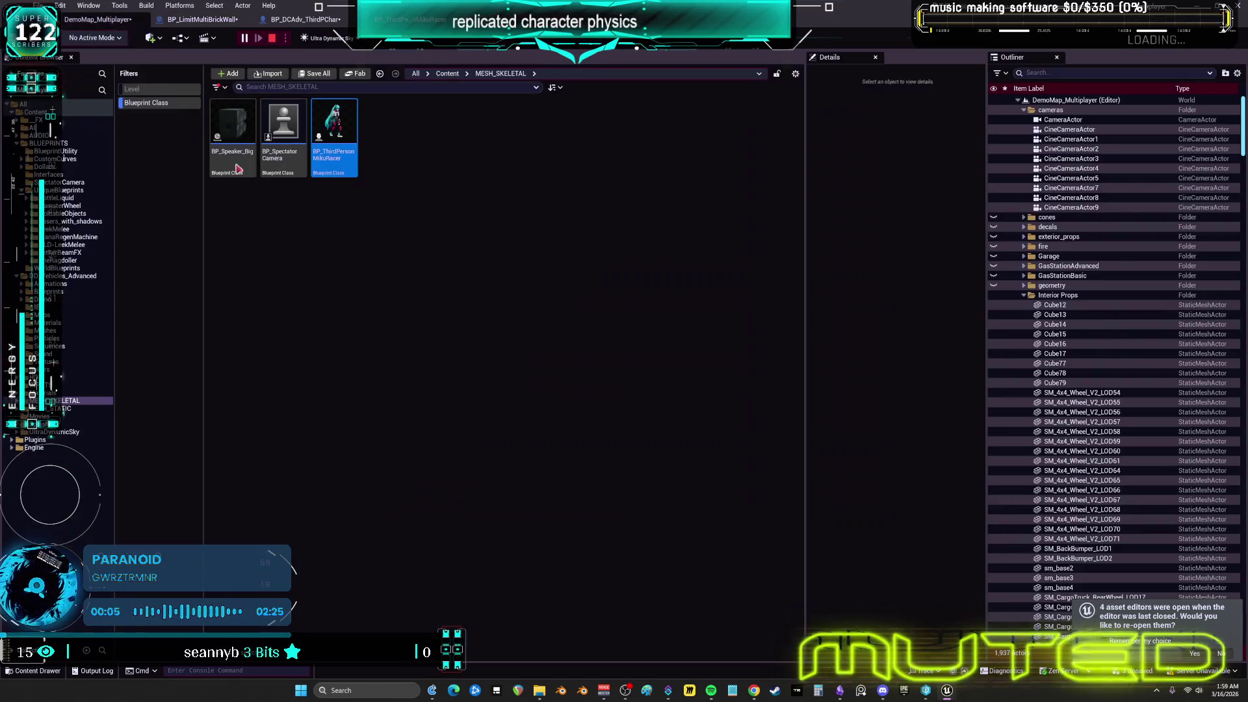
Run a multiplayer play test of the bat hitting the character, then stop it
click(996, 664)
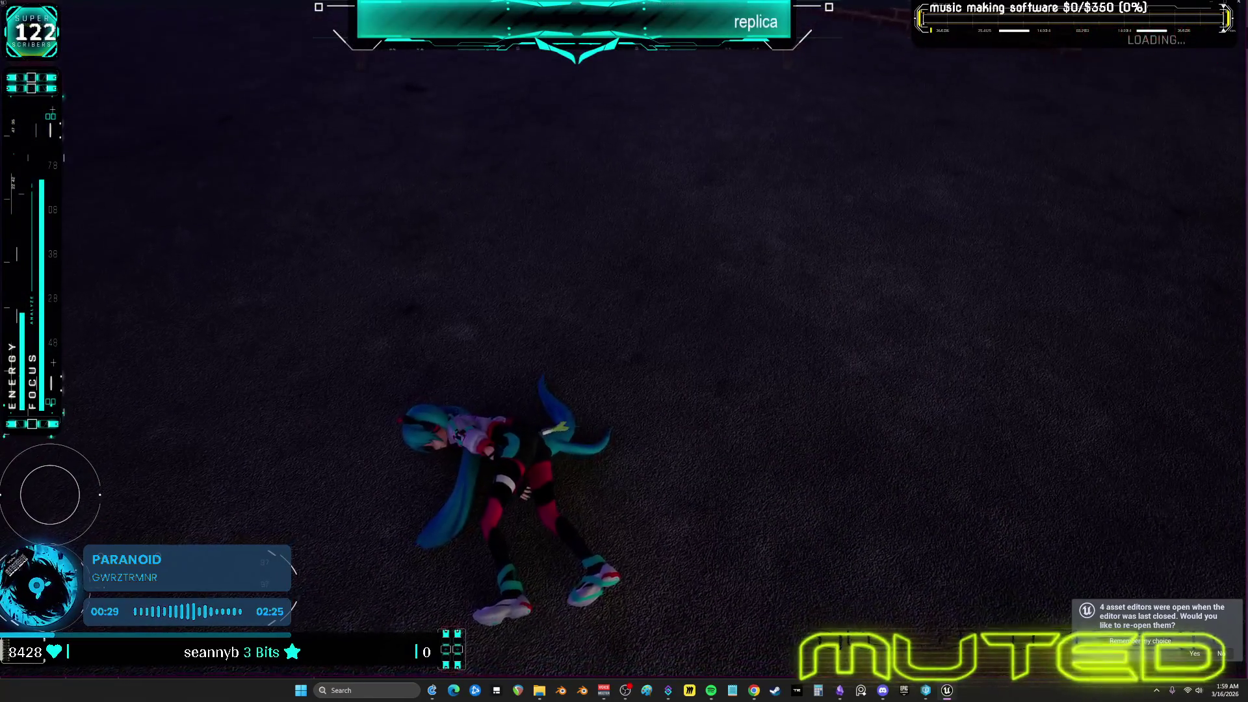
key(Escape)
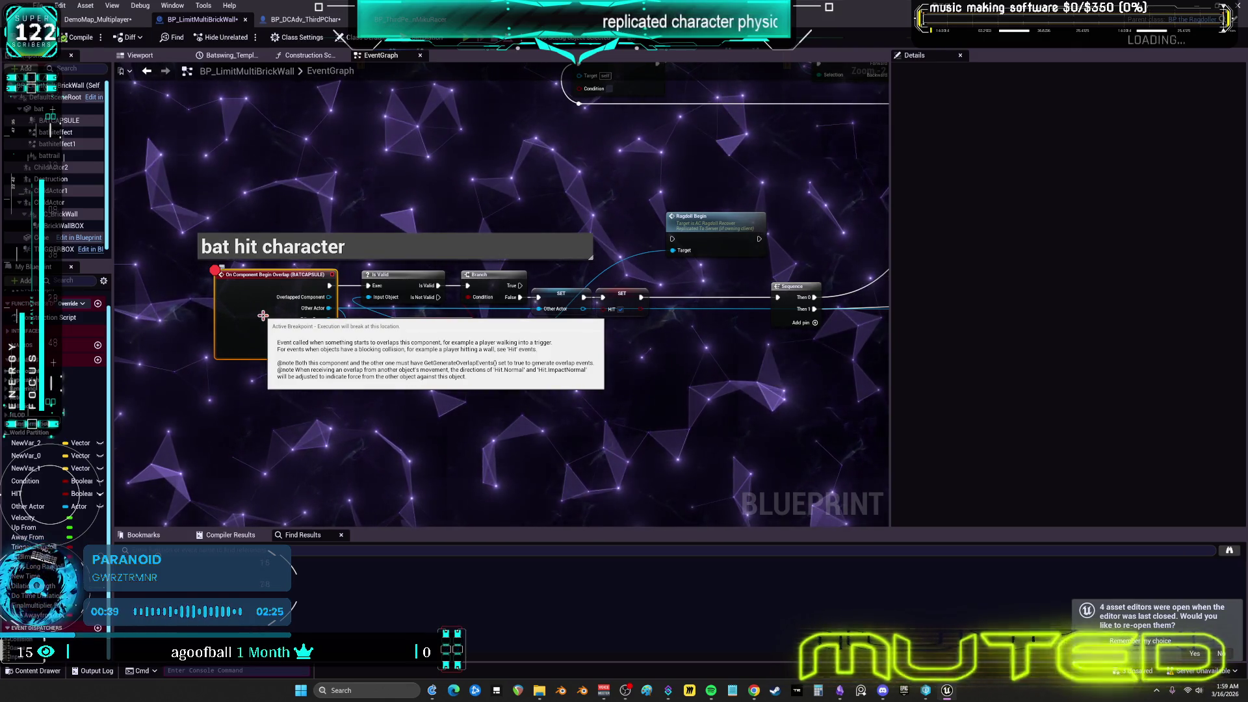
Survey the swing, trigger-box and bat-hit chains, inspecting the Generate Overlap Events SET node and HIT variable
drag(263, 316, 292, 329)
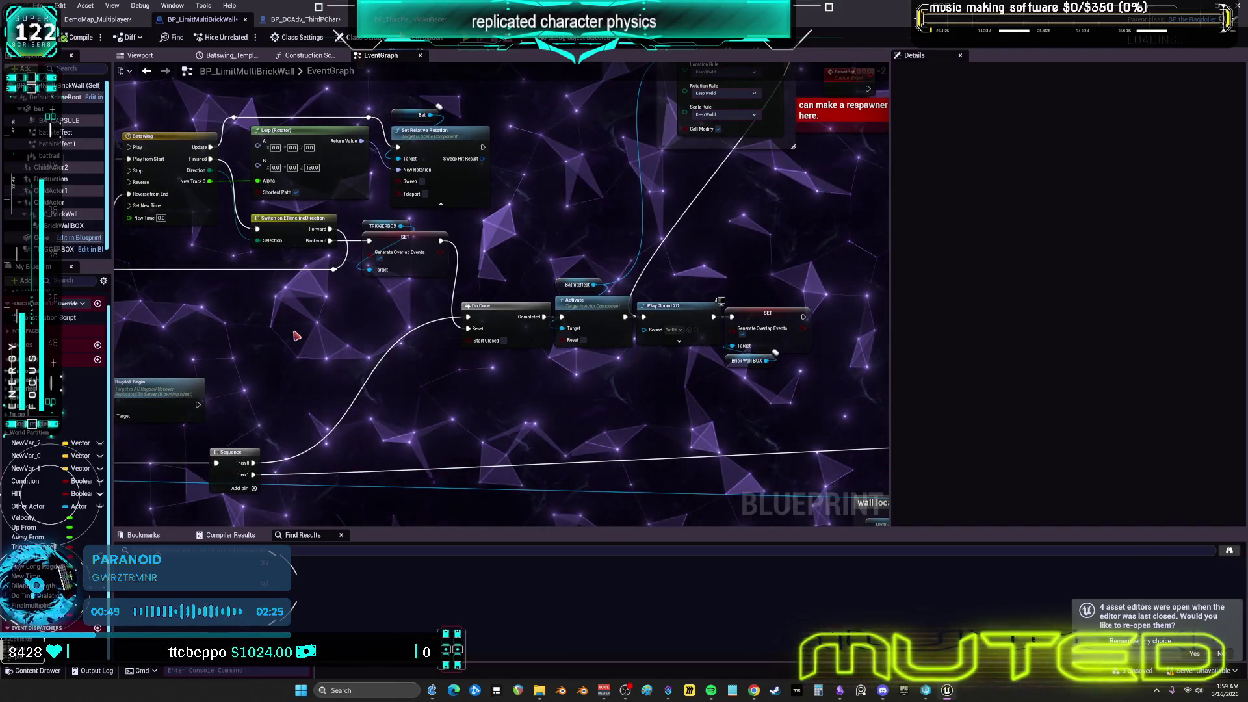
mouse_move(543, 244)
mouse_down()
mouse_move(398, 357)
mouse_move(390, 345)
mouse_move(447, 298)
mouse_up()
key(1)
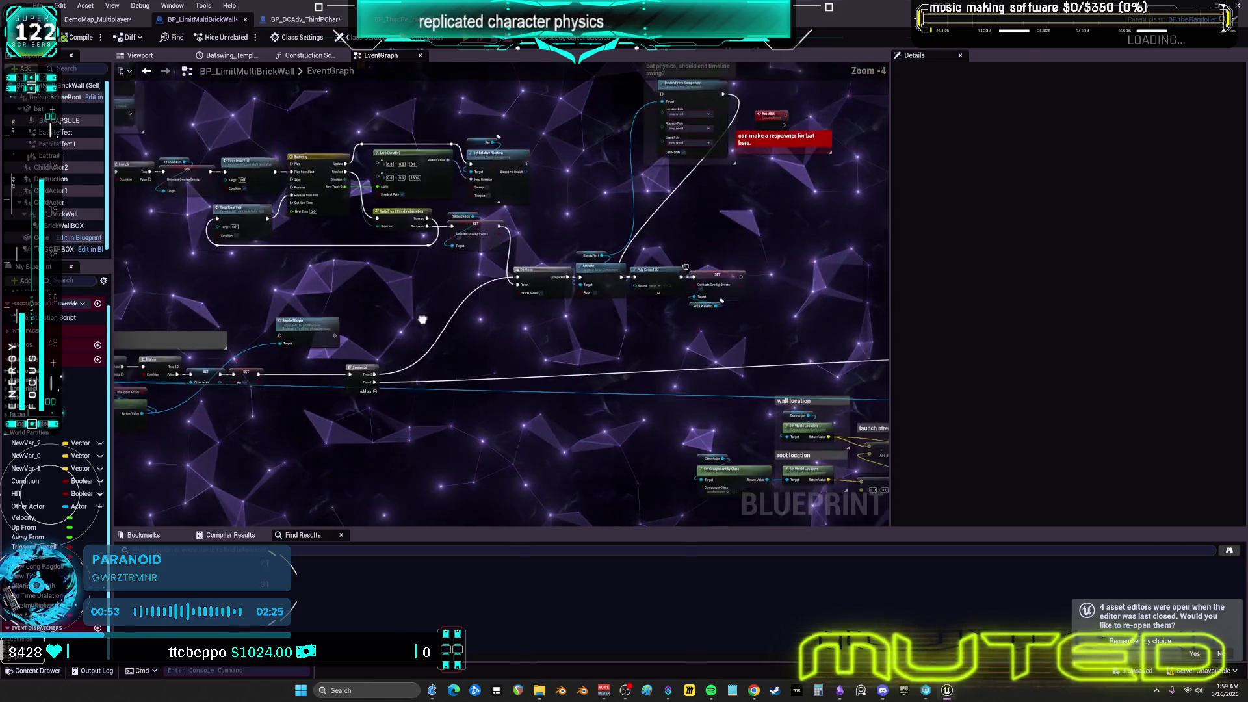
mouse_move(270, 355)
mouse_down()
mouse_move(379, 354)
mouse_move(497, 264)
mouse_up()
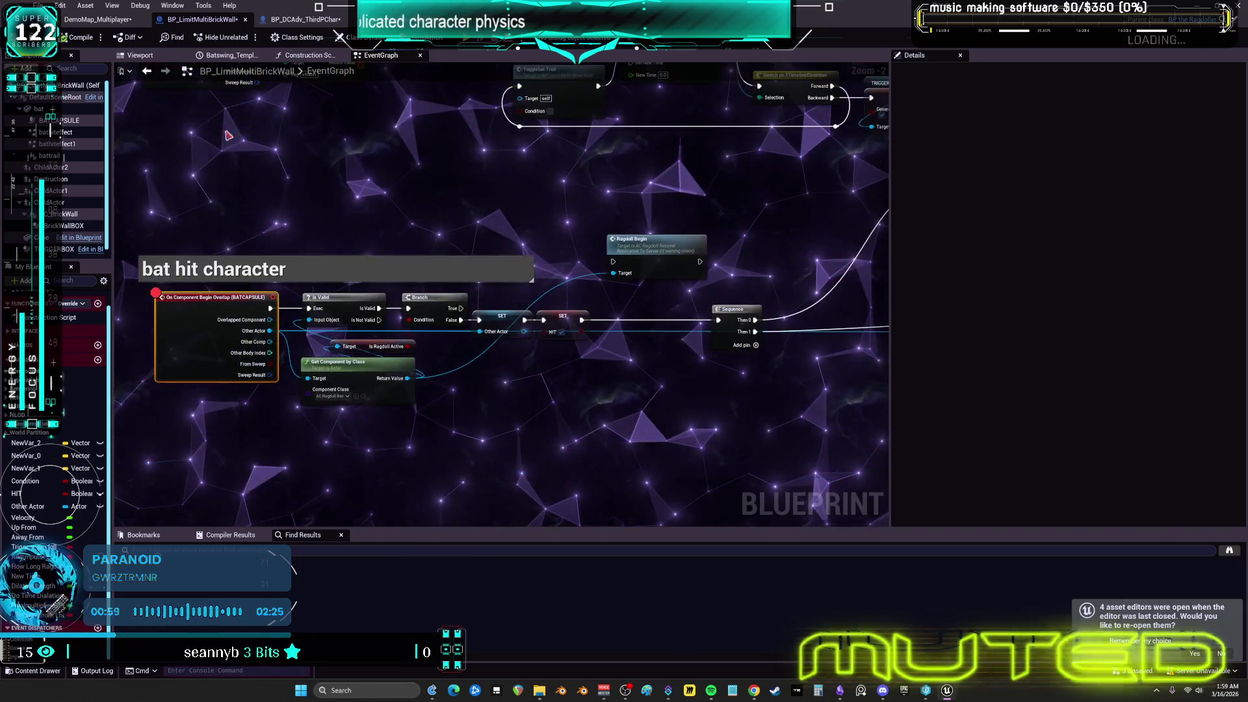
mouse_move(859, 85)
mouse_down()
mouse_move(559, 188)
mouse_move(545, 307)
mouse_up()
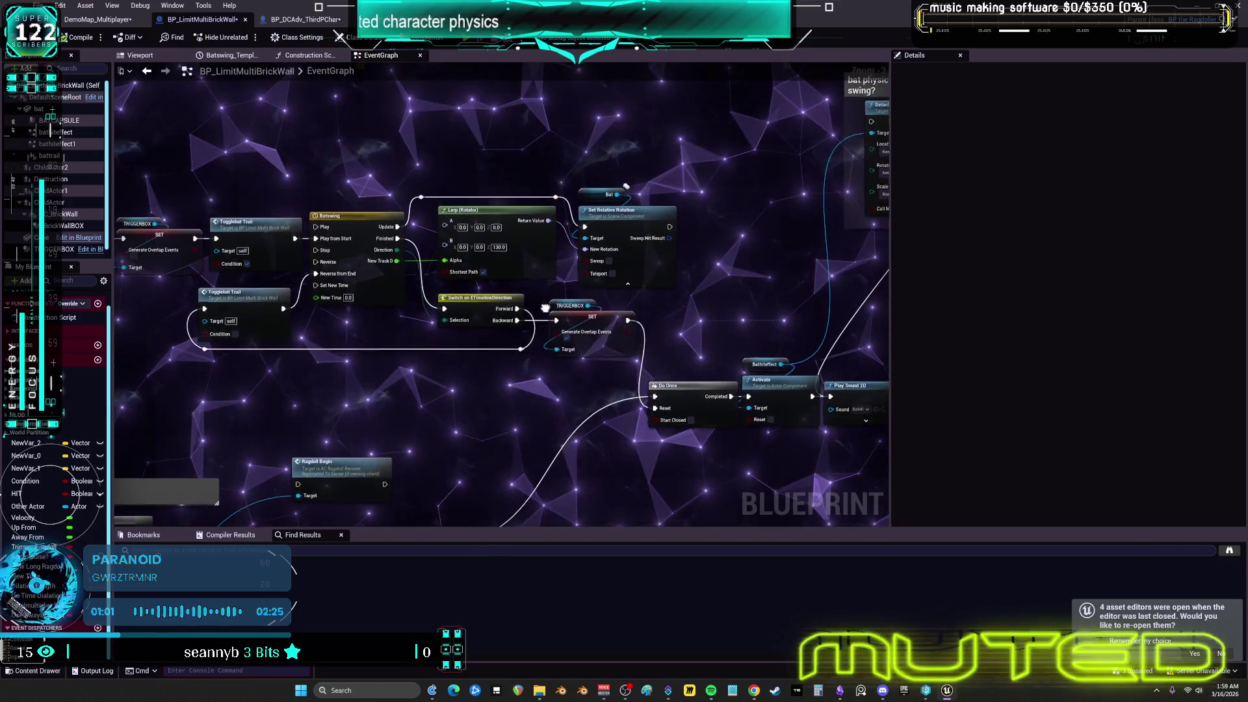
click(605, 349)
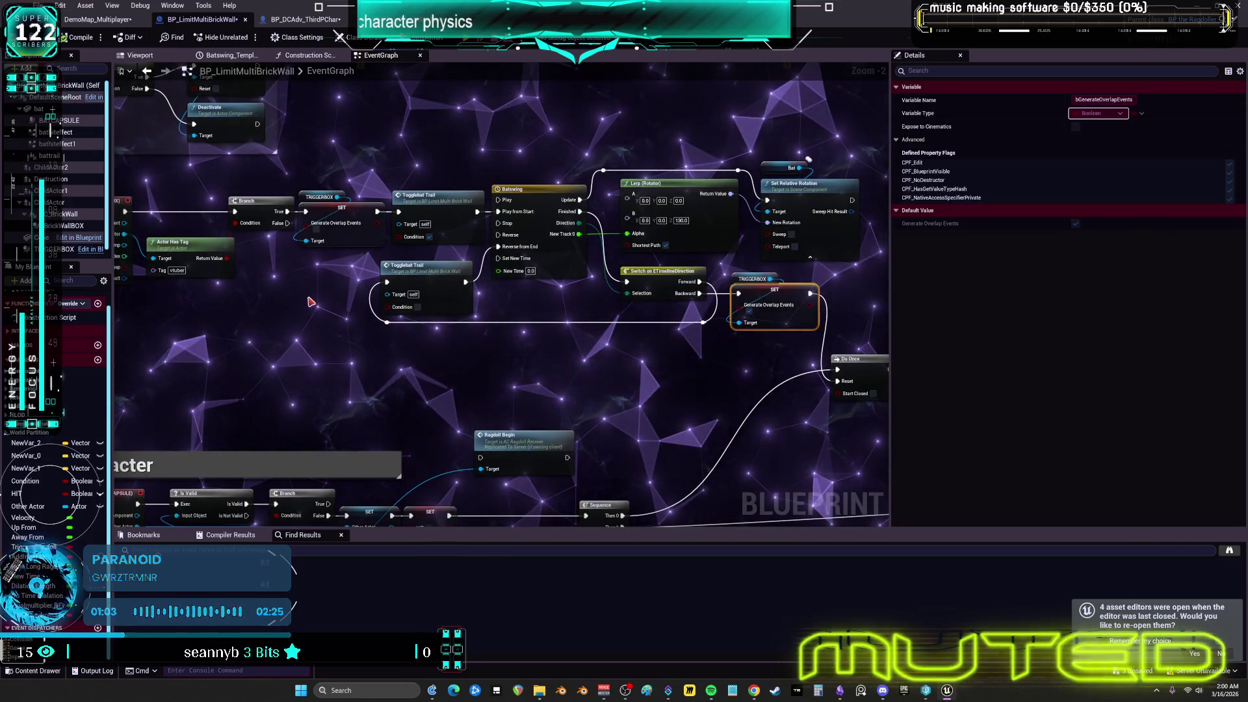
drag(309, 301, 517, 190)
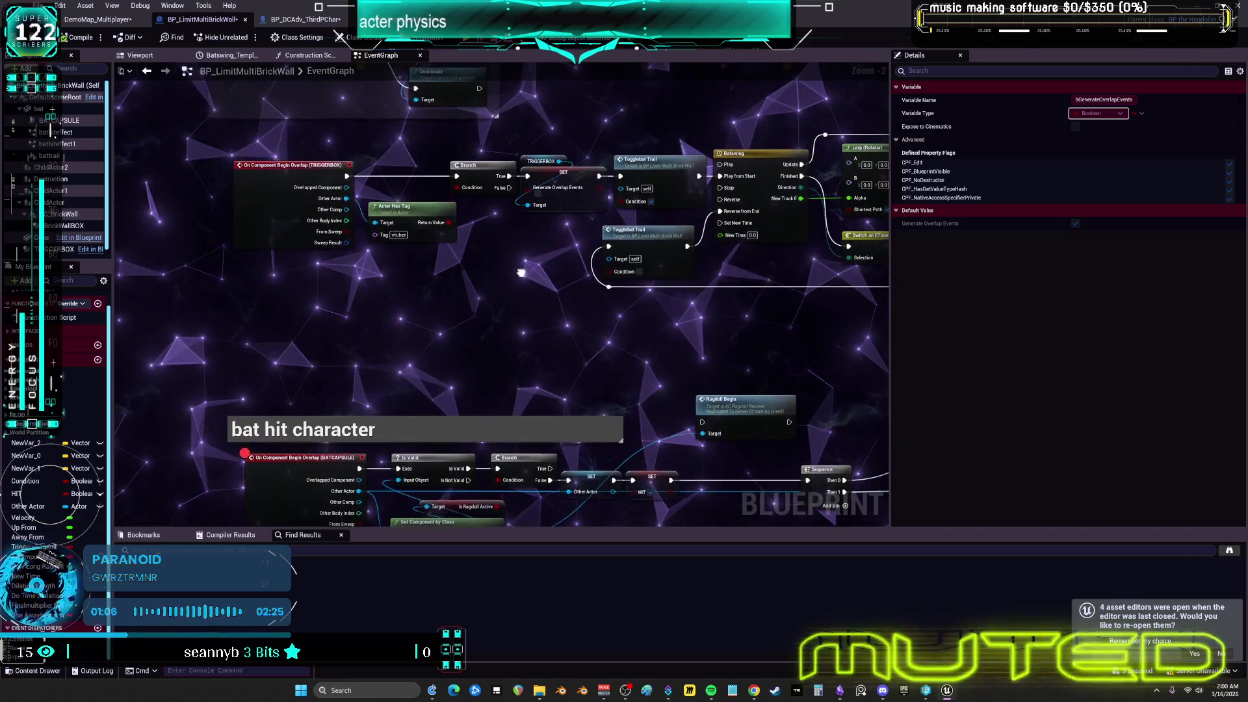
drag(521, 272, 159, 199)
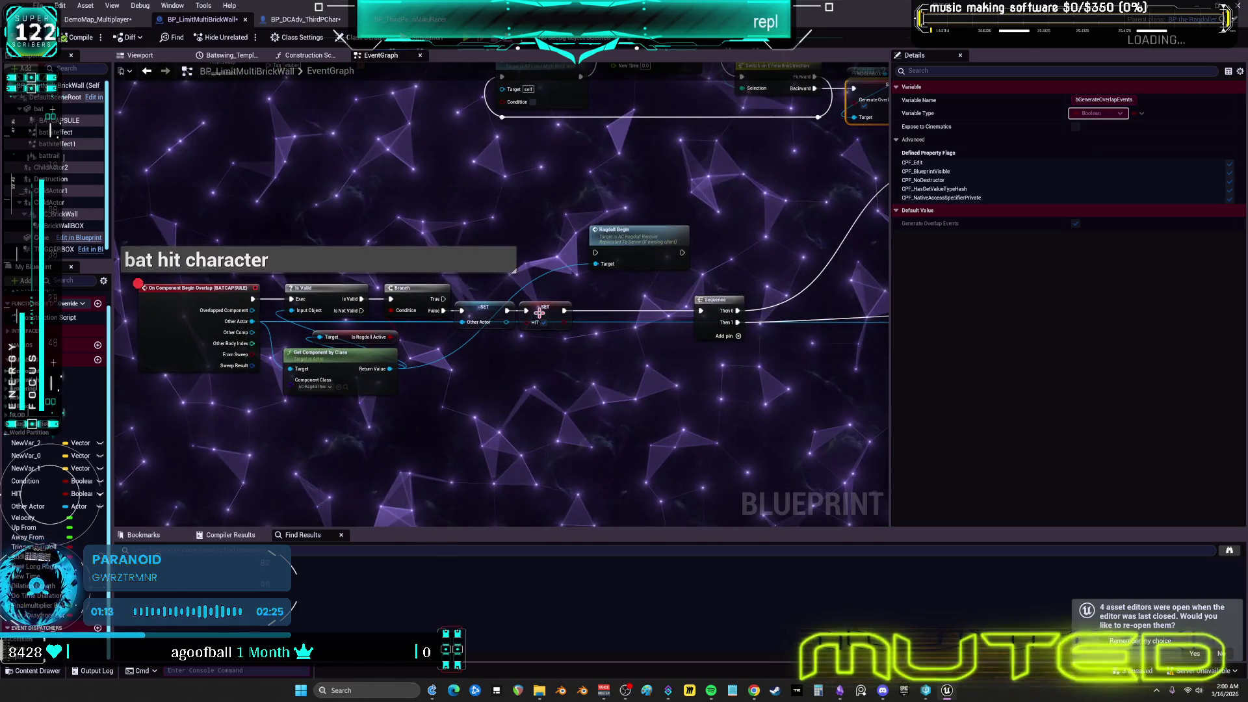
click(539, 313)
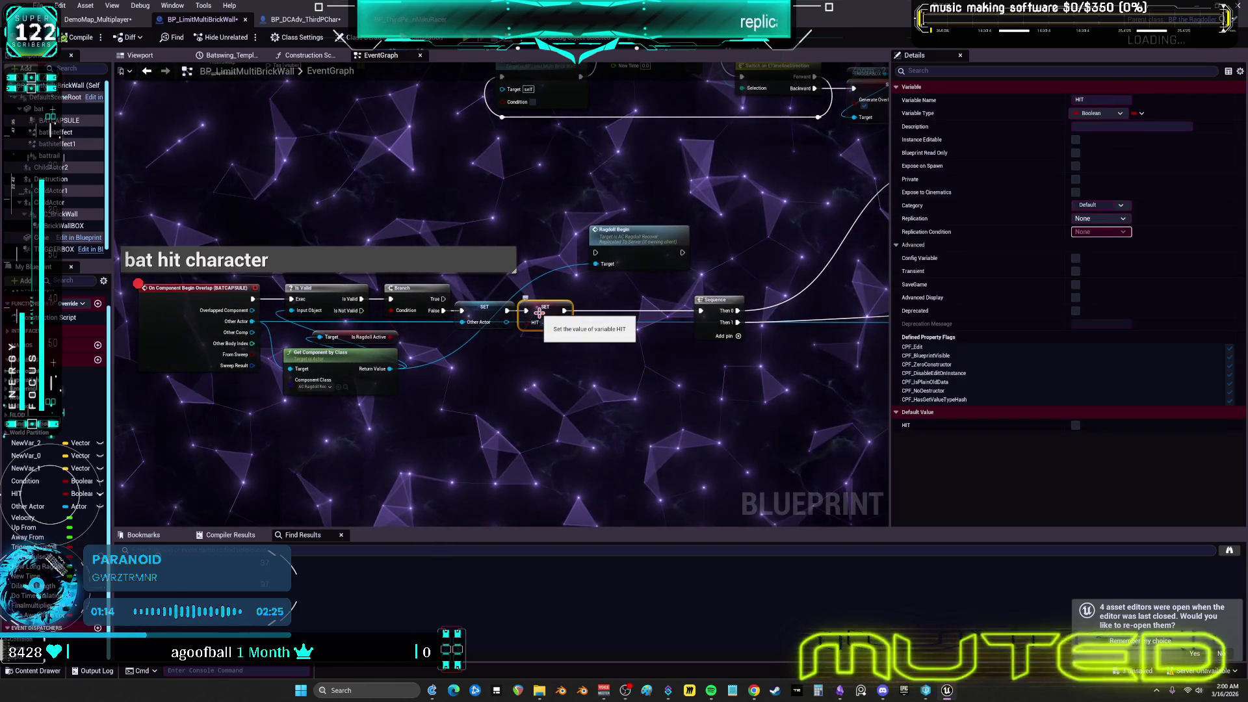
Move the Ragdoll Begin node down below the bat-capsule overlap chain
right_click(481, 312)
click(750, 273)
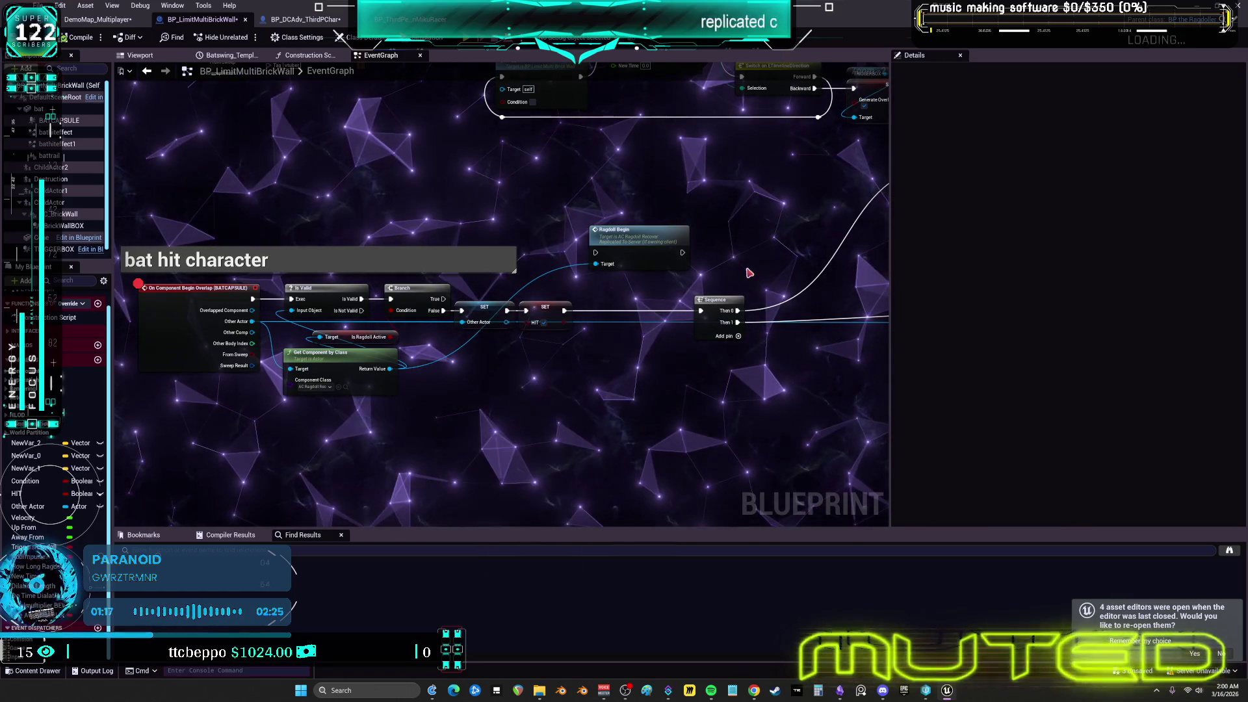
drag(749, 273, 624, 271)
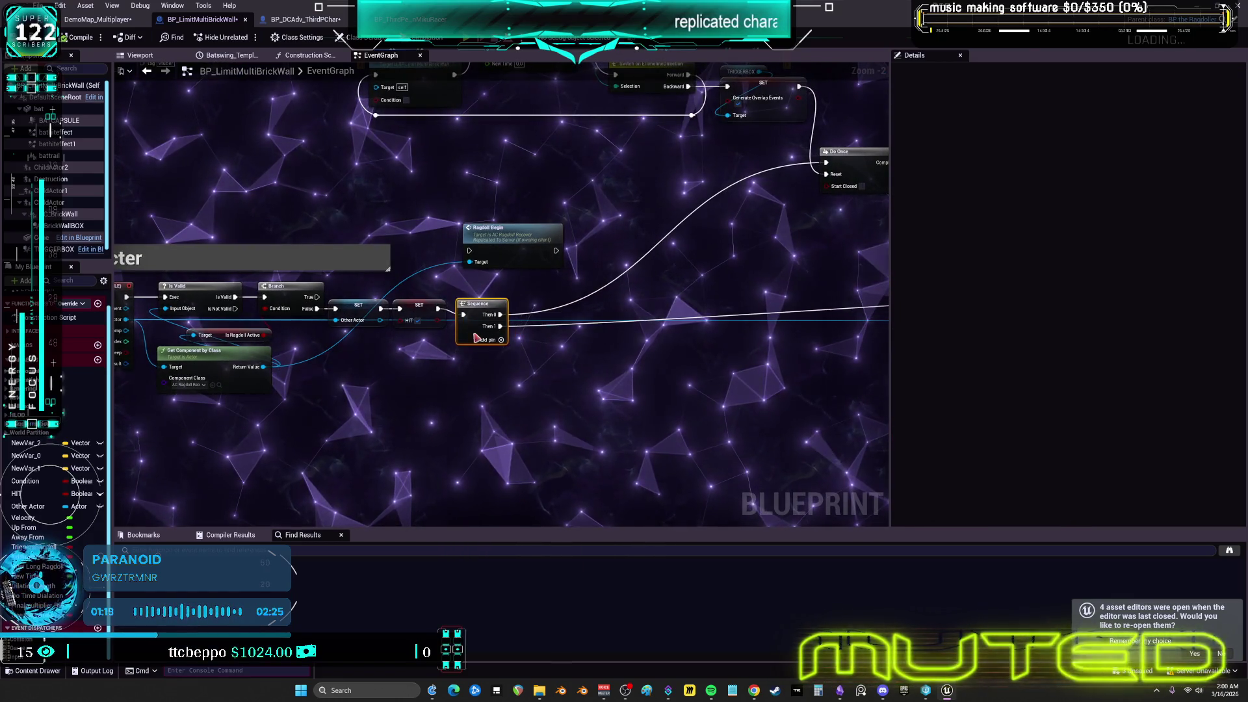
drag(245, 225, 401, 208)
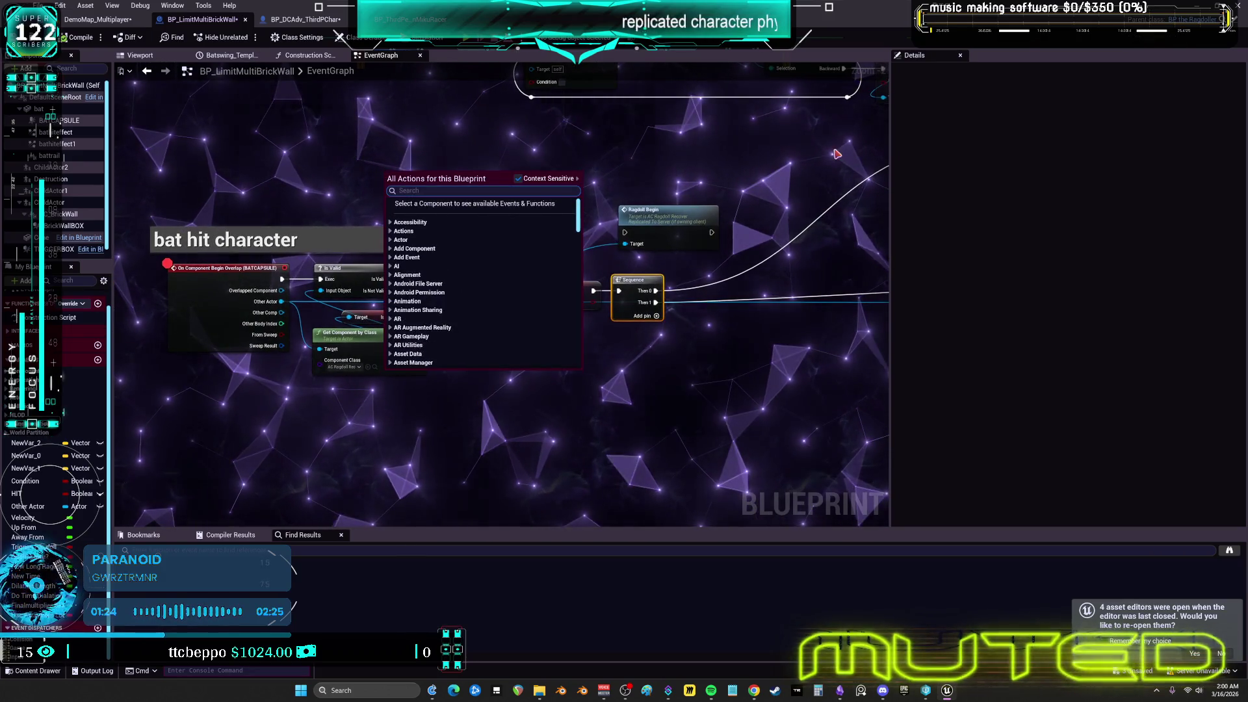
drag(836, 154, 434, 195)
mouse_move(630, 263)
mouse_down()
mouse_move(432, 284)
mouse_move(455, 310)
mouse_move(530, 323)
mouse_up()
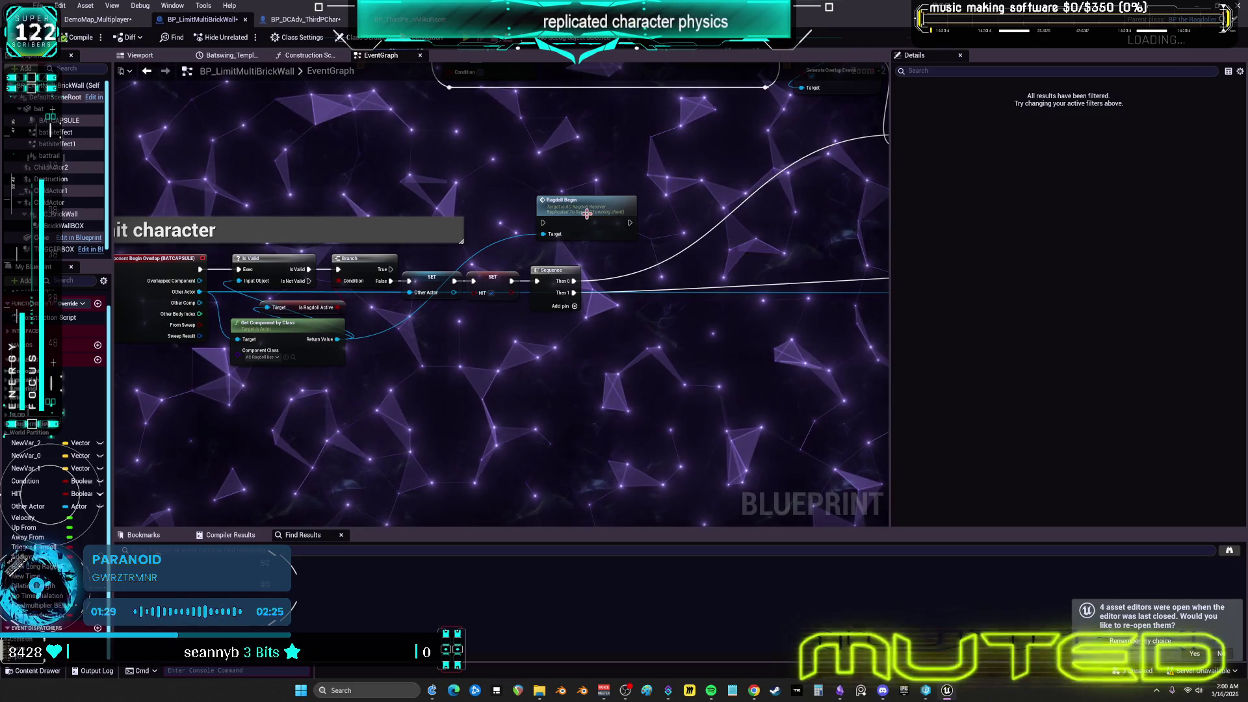
drag(587, 213, 565, 360)
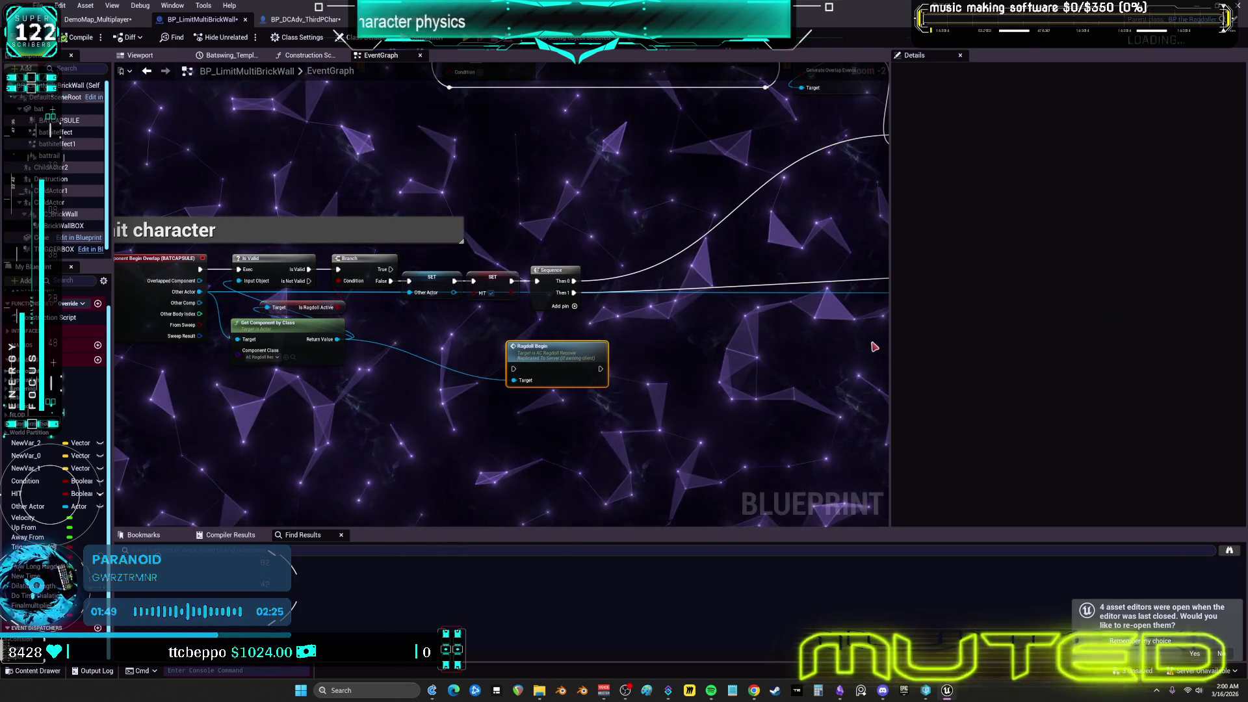
Add an AAA function node to the brick wall's event graph near the impulse nodes
drag(837, 416, 392, 329)
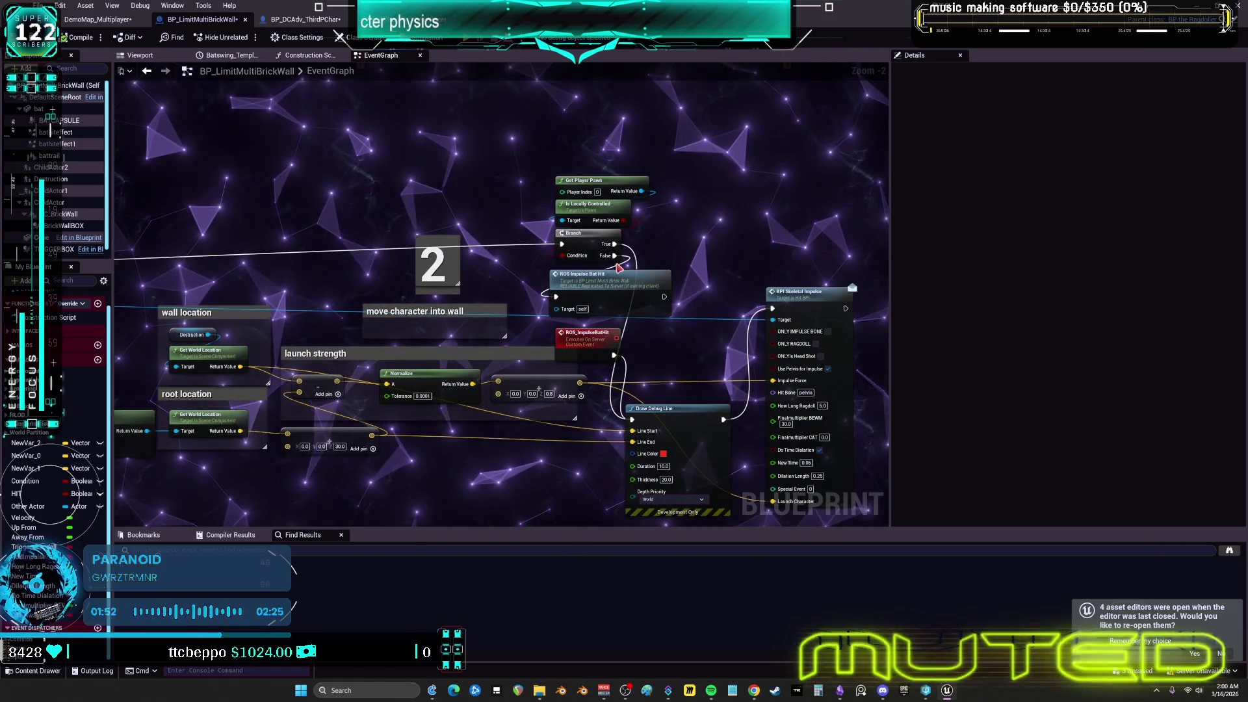
drag(603, 284, 440, 311)
drag(193, 330, 194, 335)
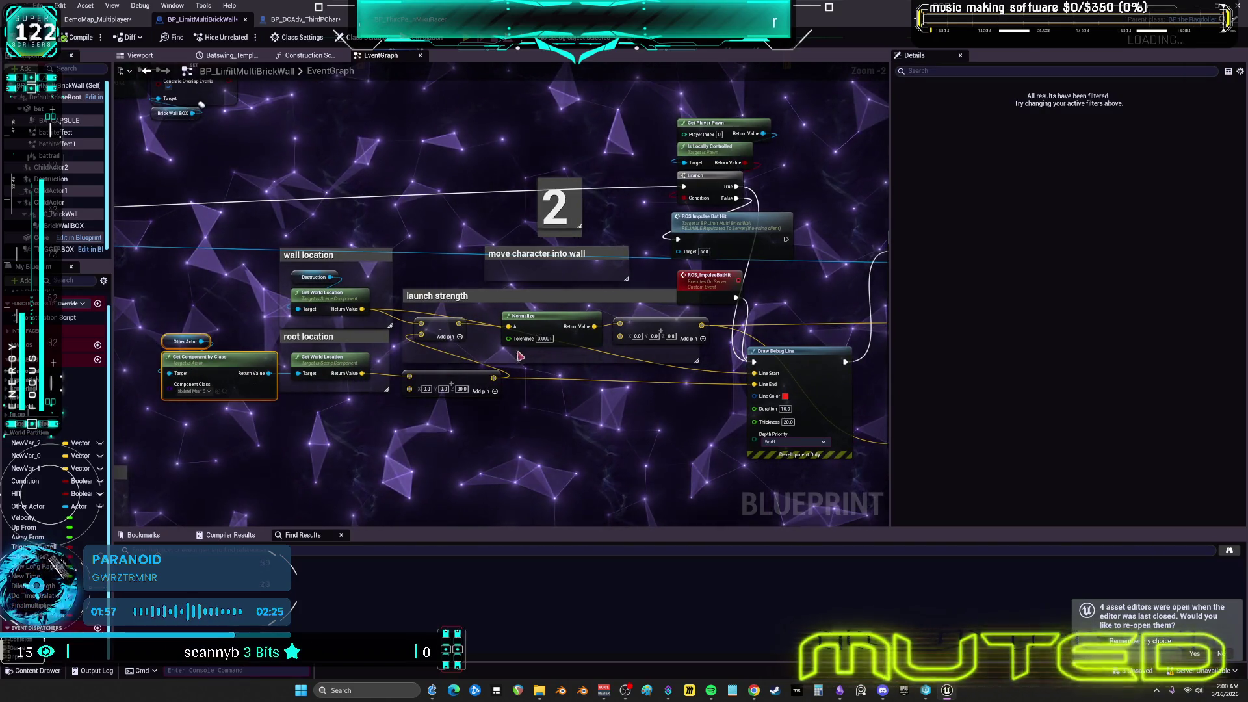
right_click(555, 429)
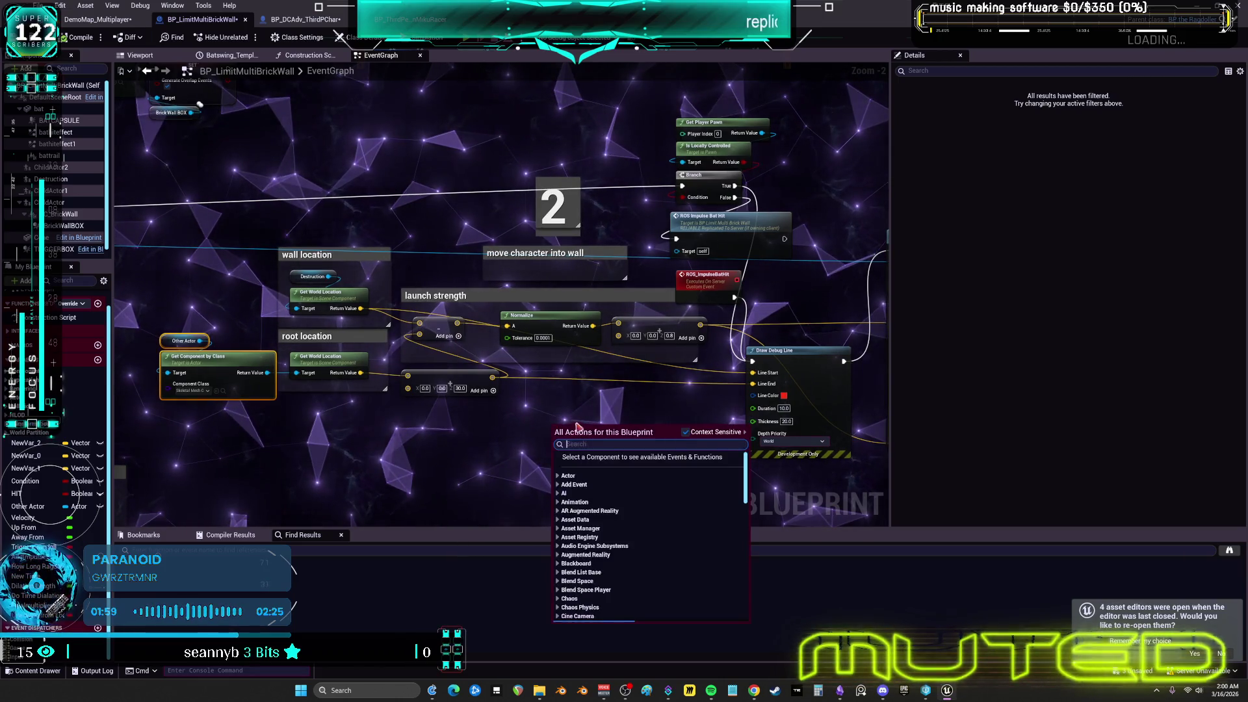
text(AAA)
click(598, 462)
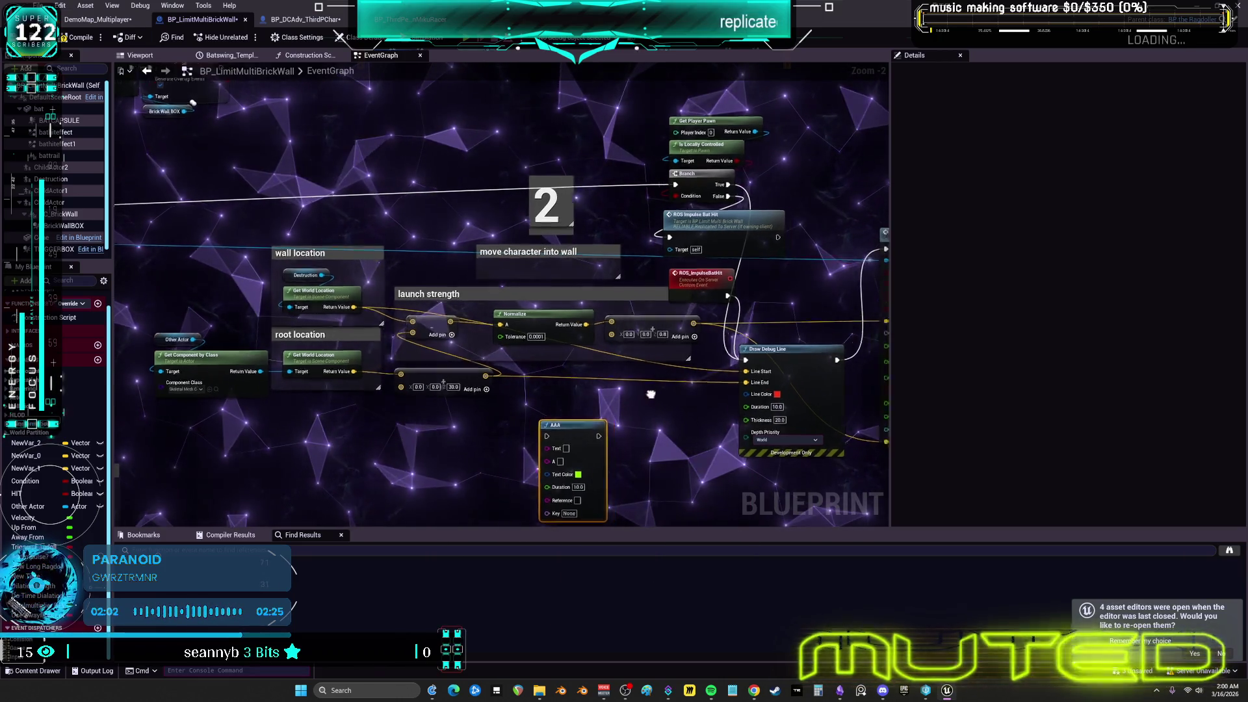
Wire the AAA node's exec pins into the chain between the Branch and BPI Skeletal Impulse
drag(678, 392, 465, 380)
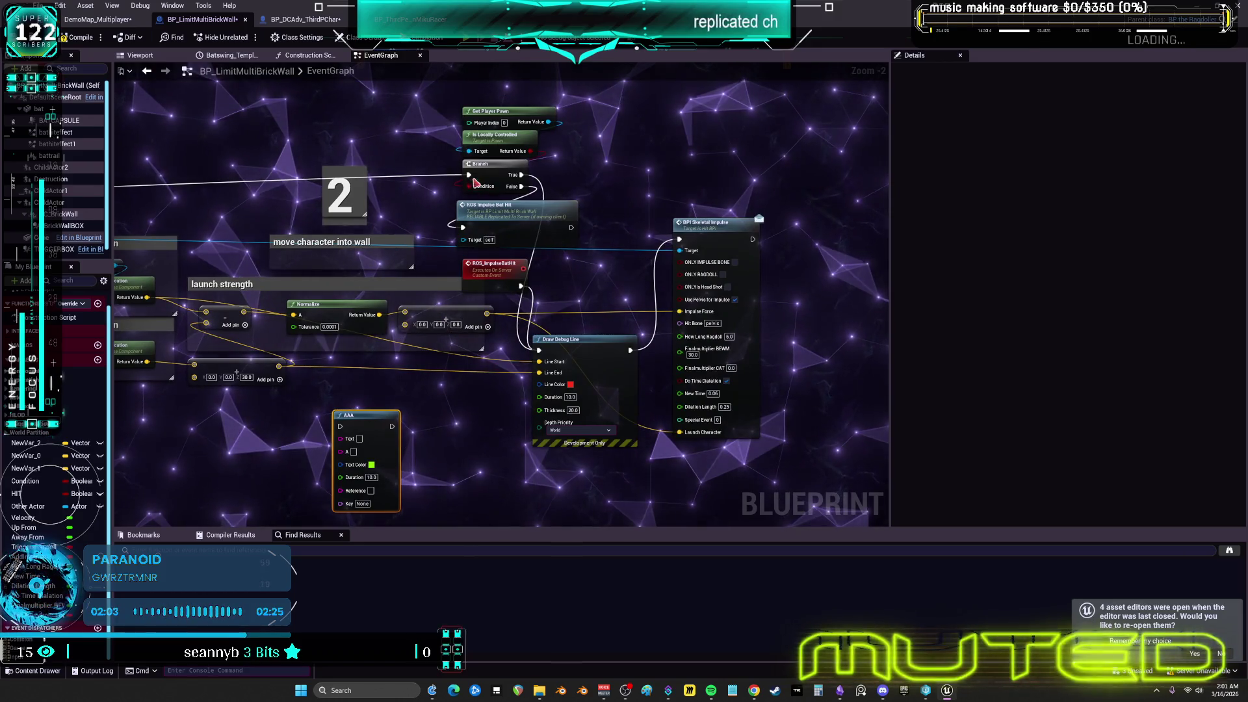
drag(425, 284, 470, 181)
drag(395, 427, 481, 410)
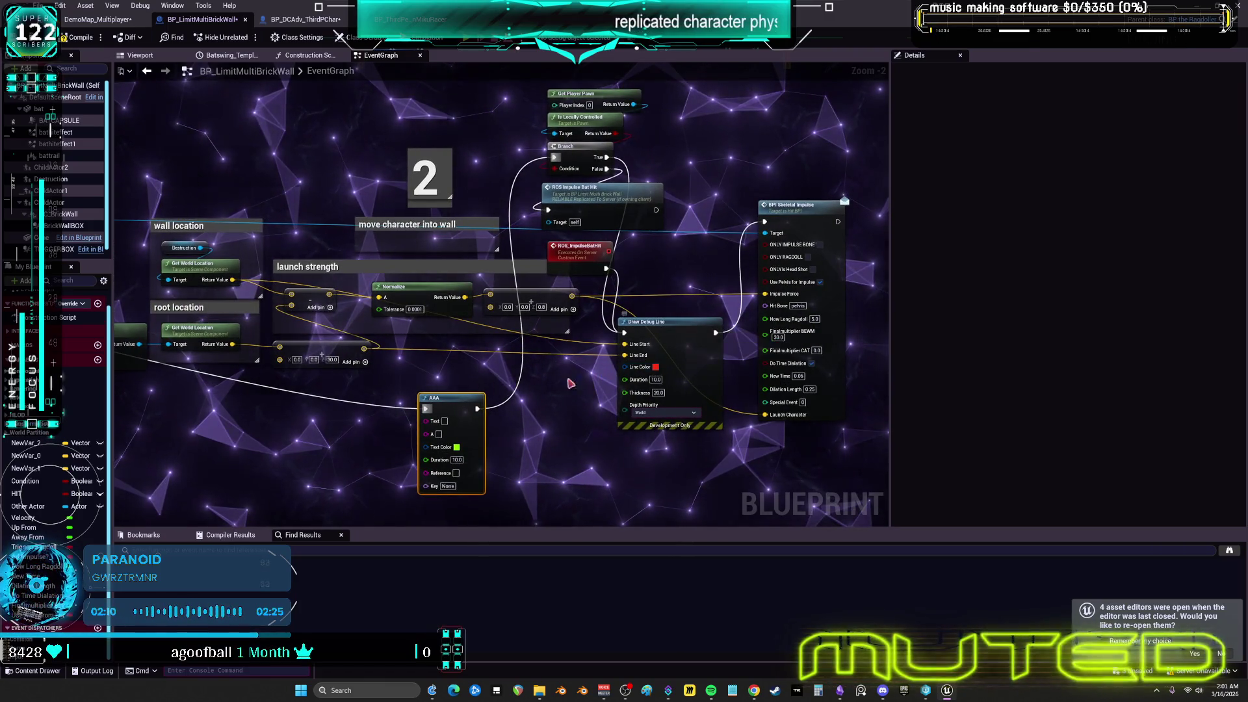
drag(569, 384, 606, 389)
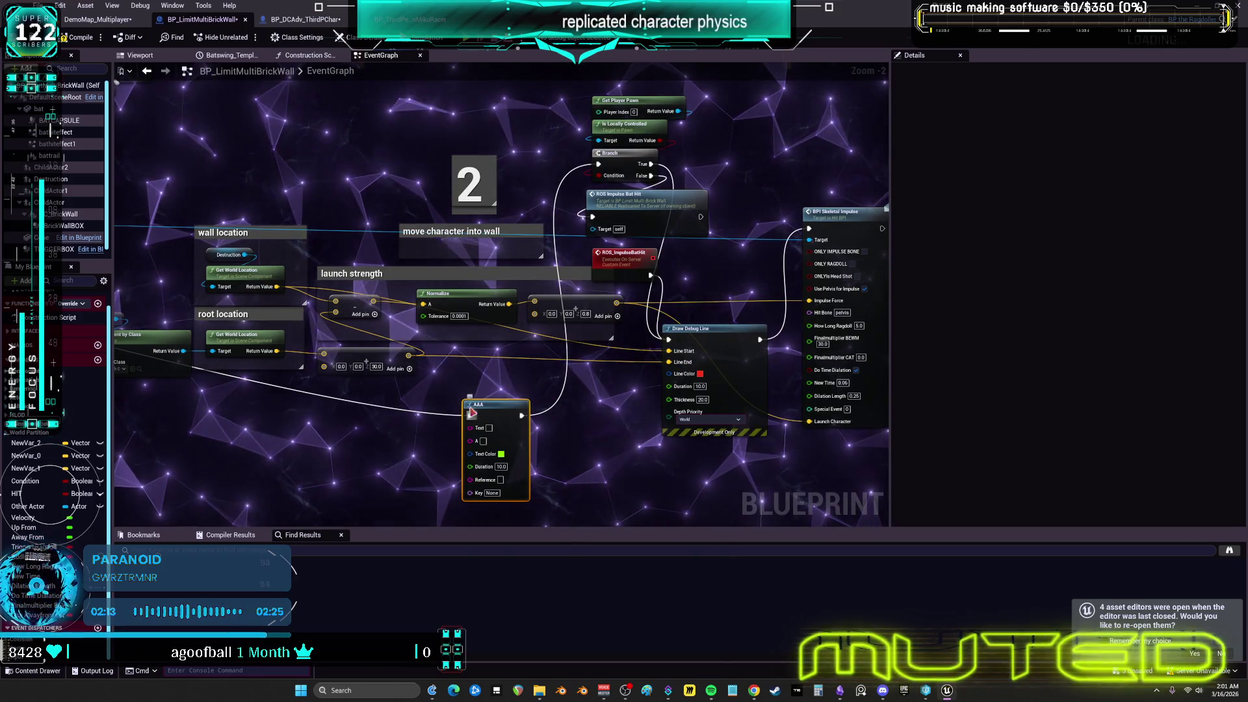
mouse_move(598, 168)
mouse_down()
mouse_move(525, 416)
mouse_move(330, 424)
mouse_move(701, 351)
mouse_up()
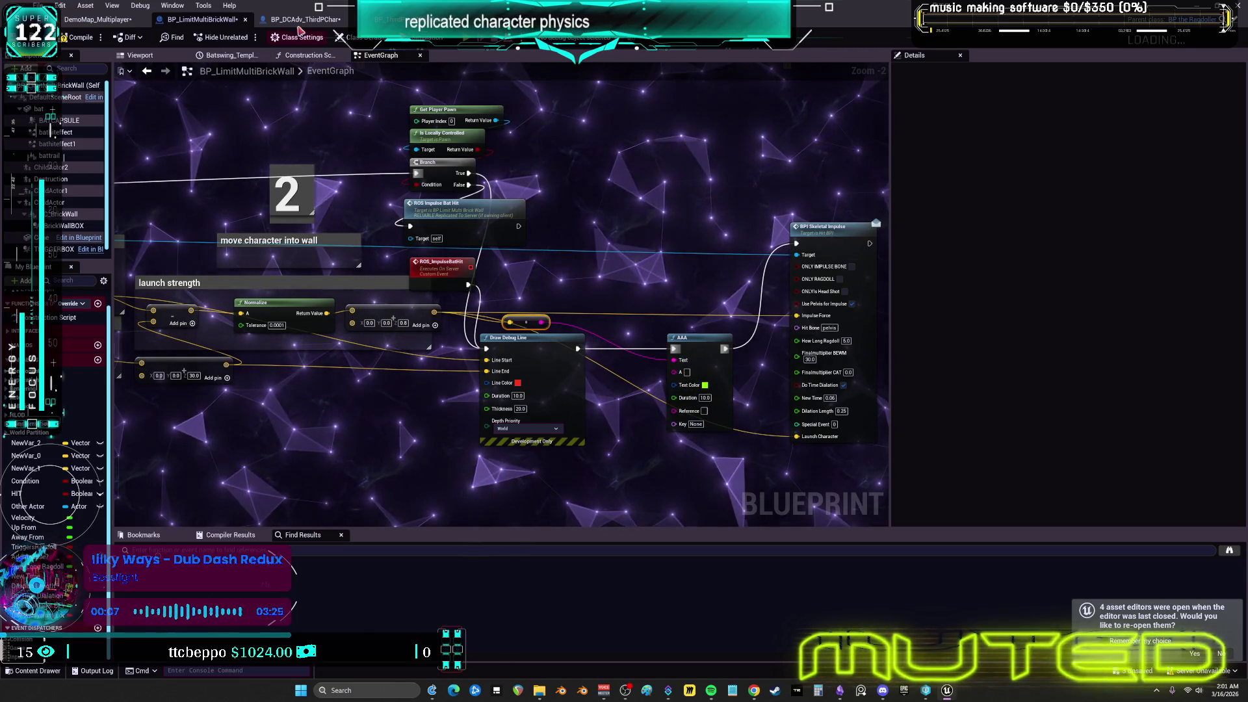
Bring up BP_DCAdv_ThirdPChar's CharacterPhysics graph showing Event BPI_Skeletal_Impulse
click(304, 19)
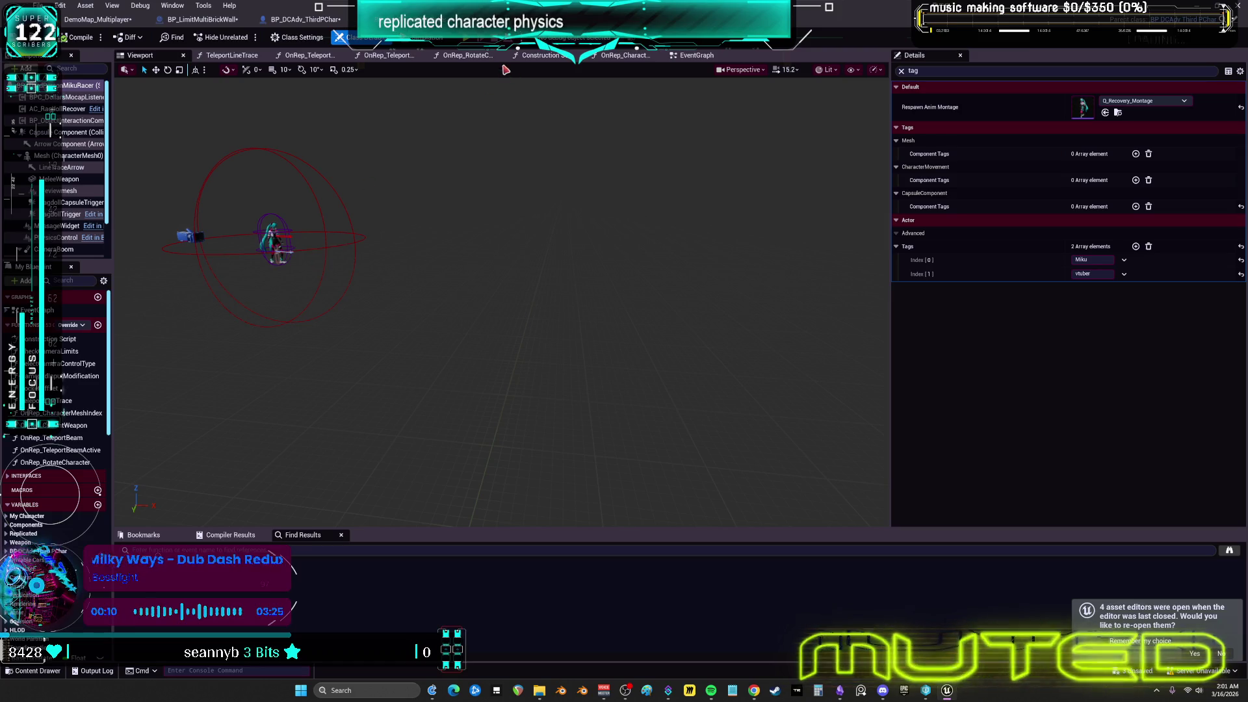
double_click(71, 310)
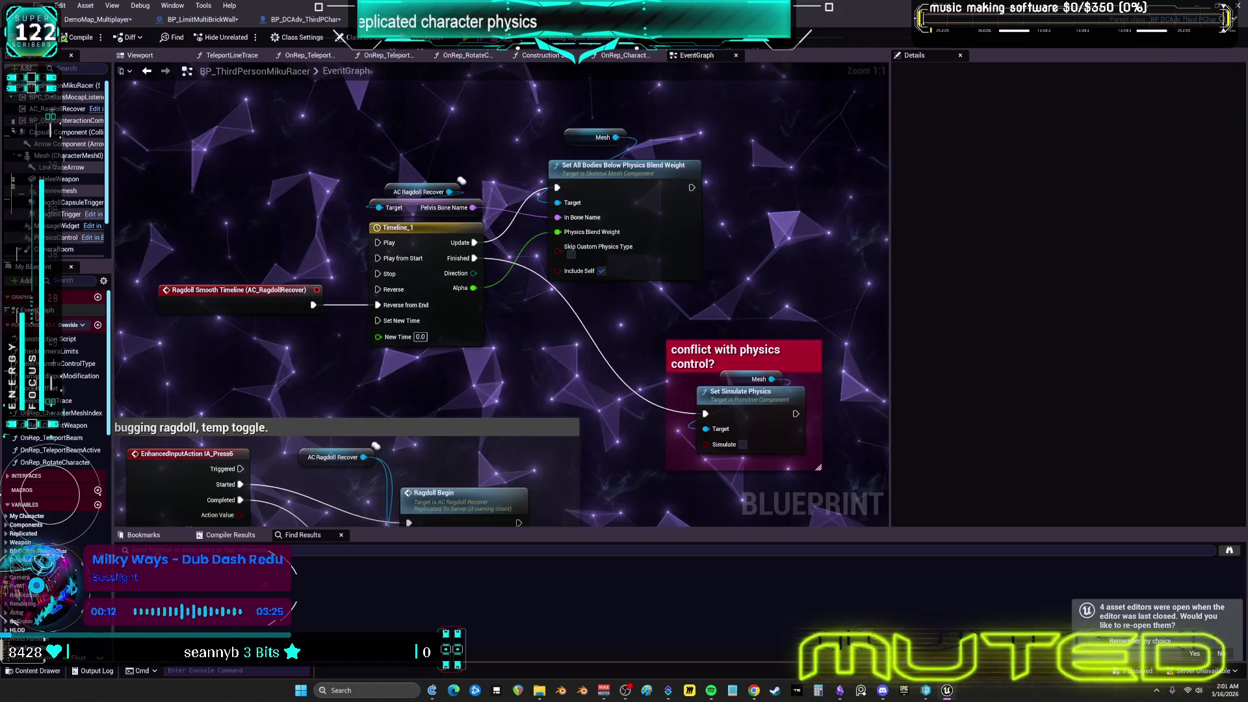
scroll(450, 299, down, 7)
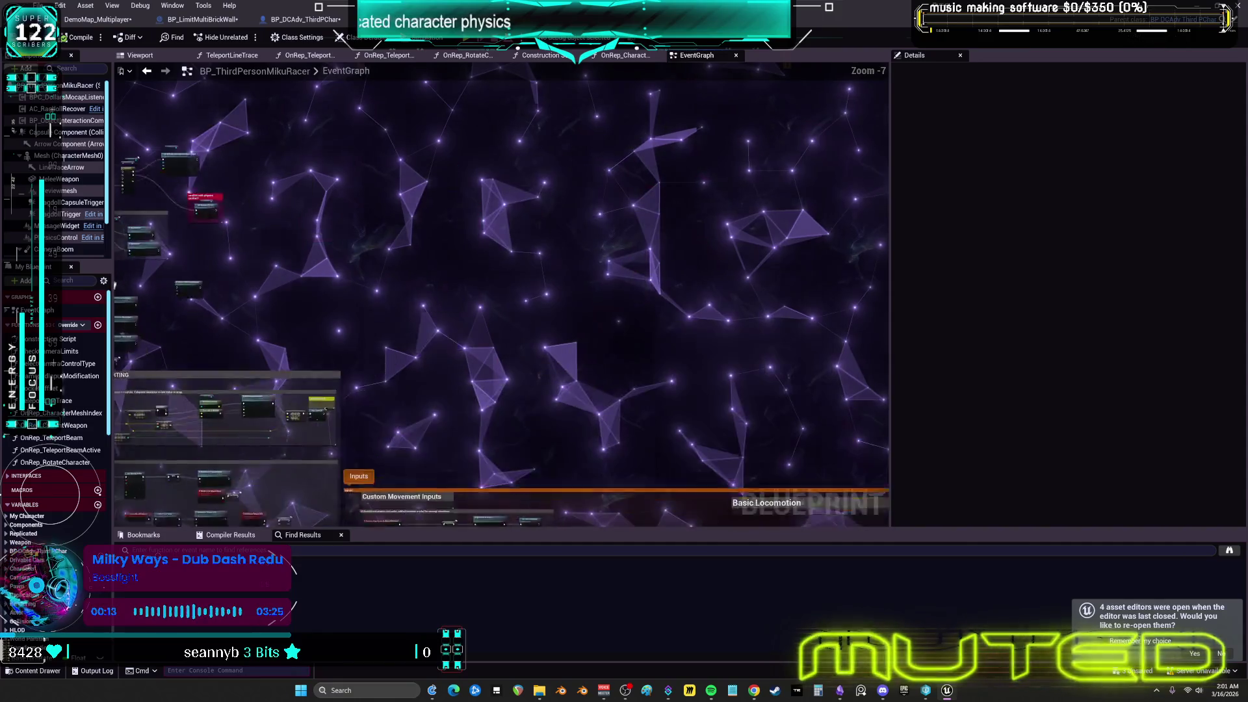
click(304, 19)
scroll(387, 98, down, 3)
scroll(366, 304, up, 5)
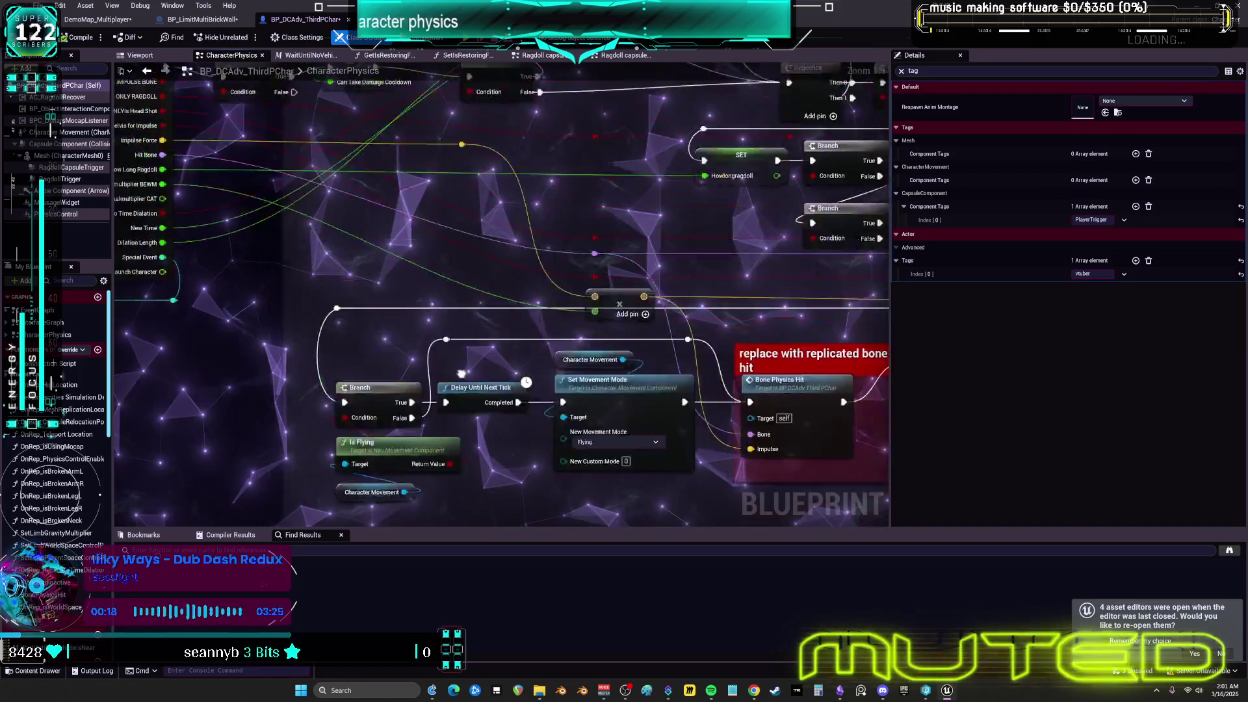
Toggle a breakpoint on Event BPI_Skeletal_Impulse and switch to the game to trigger it
right_click(308, 287)
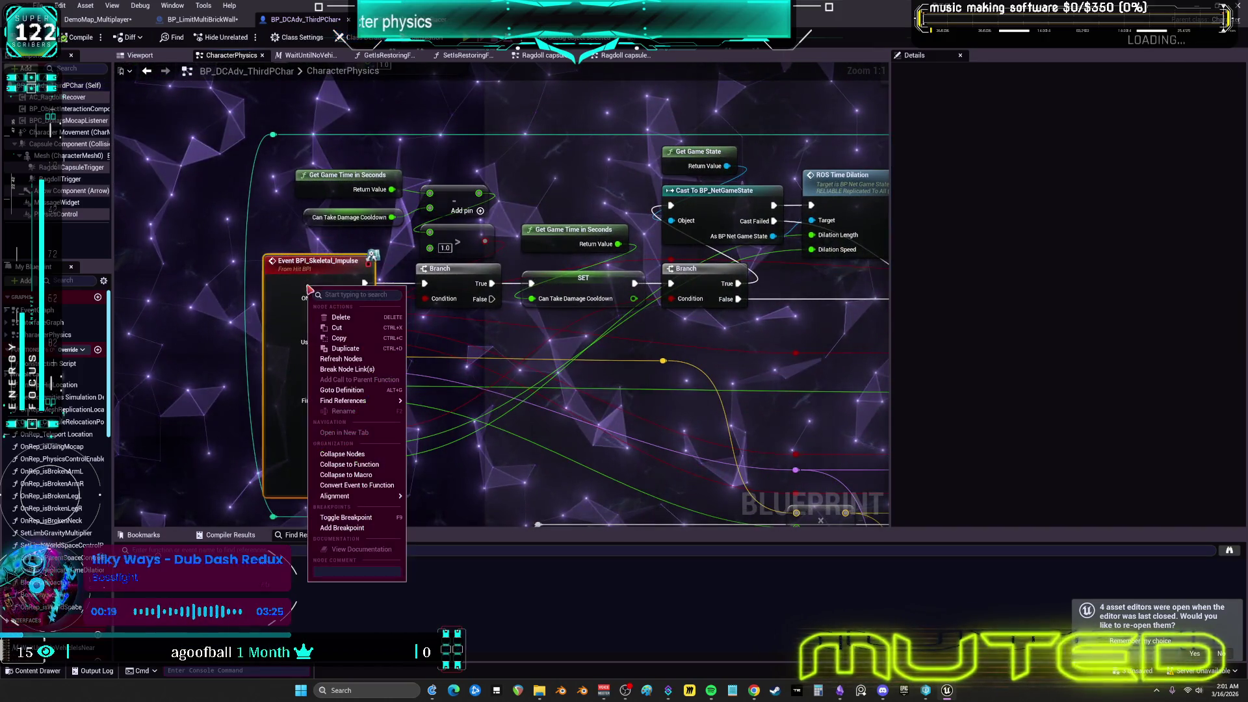
click(346, 517)
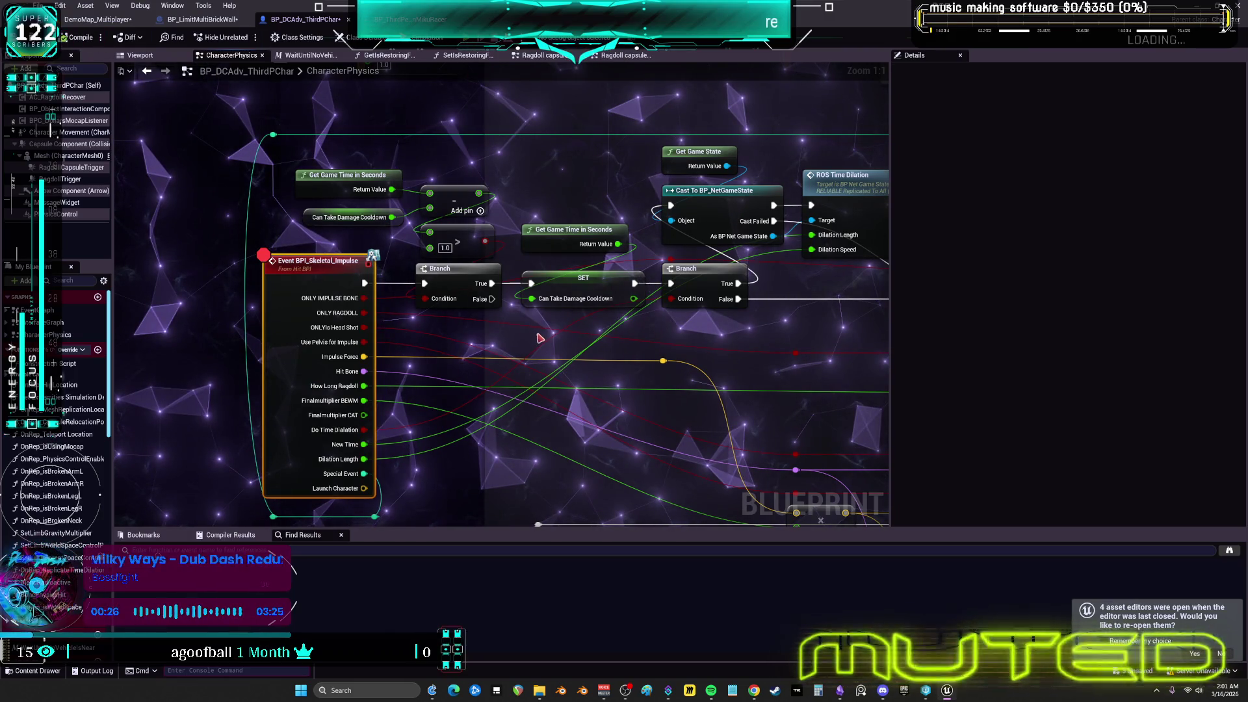
key(alt+Tab)
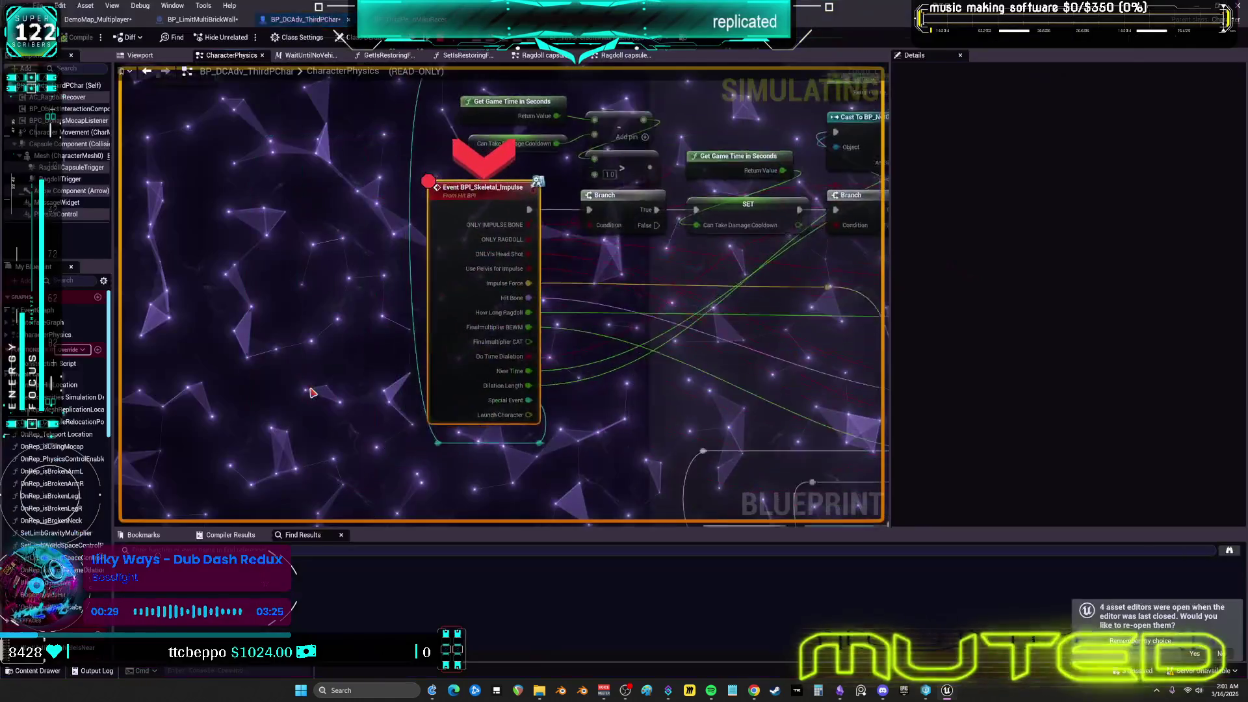
Inspect pin values while stepping through the Branch and Sequence nodes, resume, then return to BP_LimitMultiBrickWall
mouse_move(547, 275)
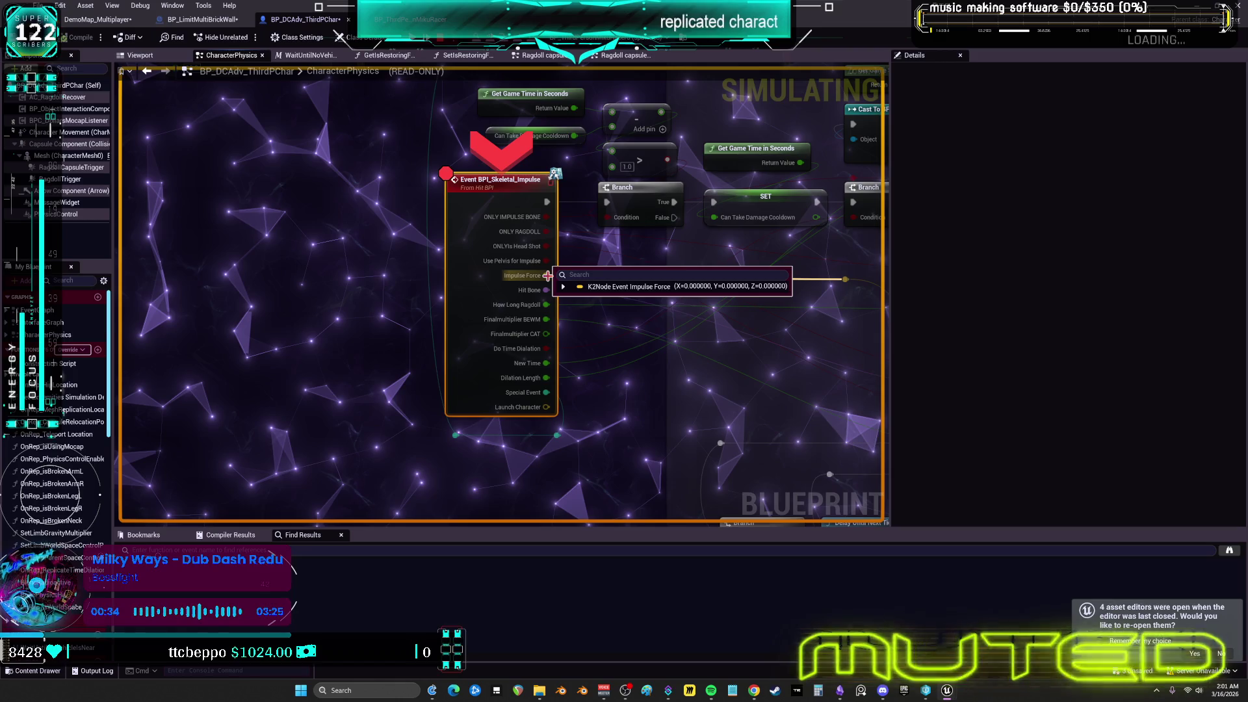
key(F10)
mouse_move(405, 307)
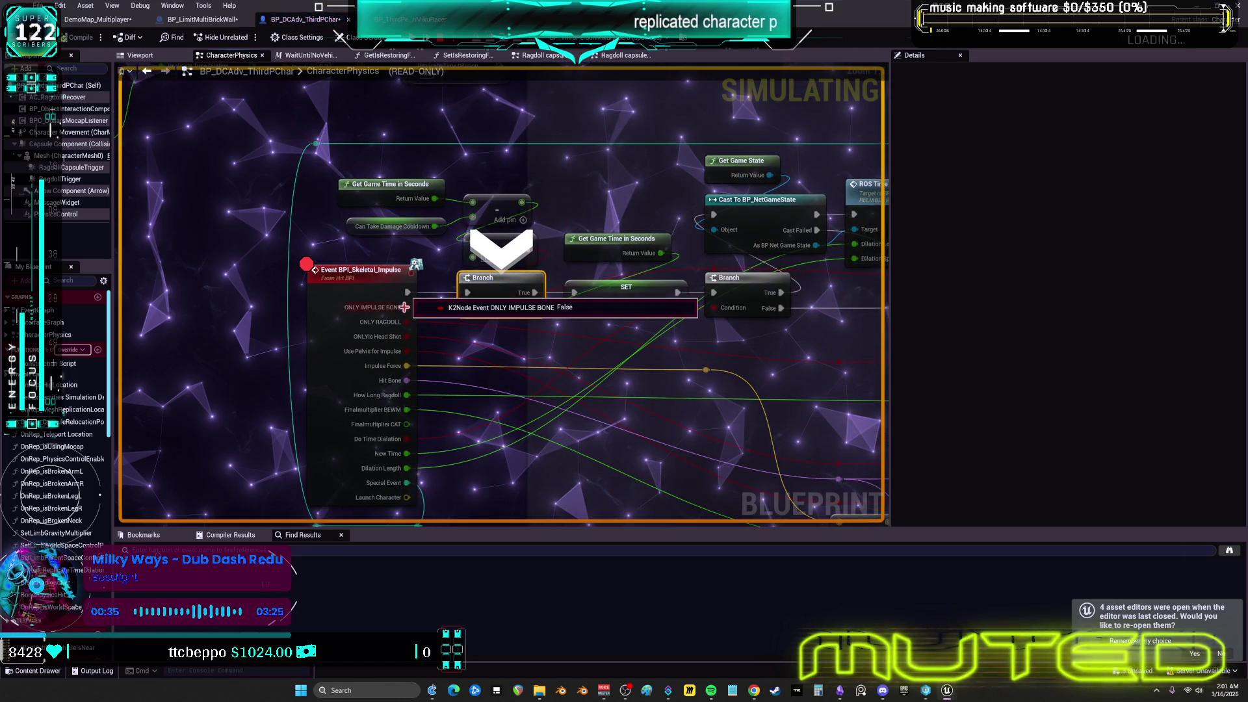
mouse_move(404, 351)
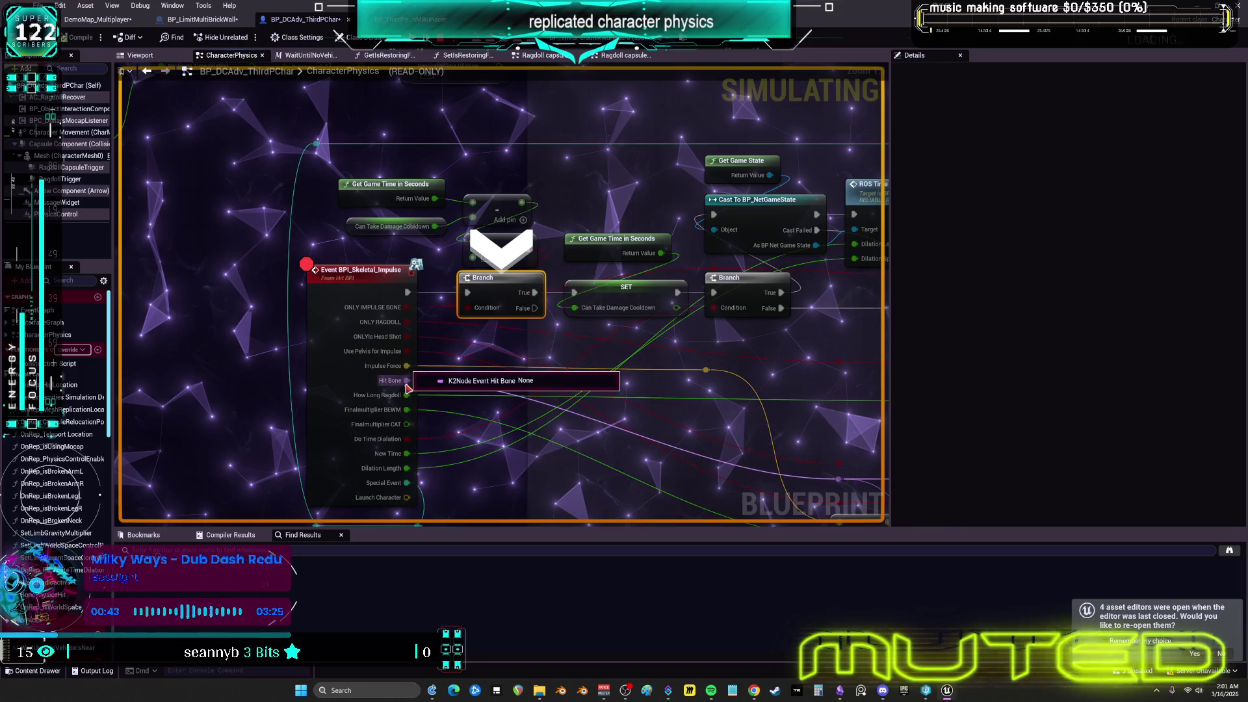
mouse_move(406, 409)
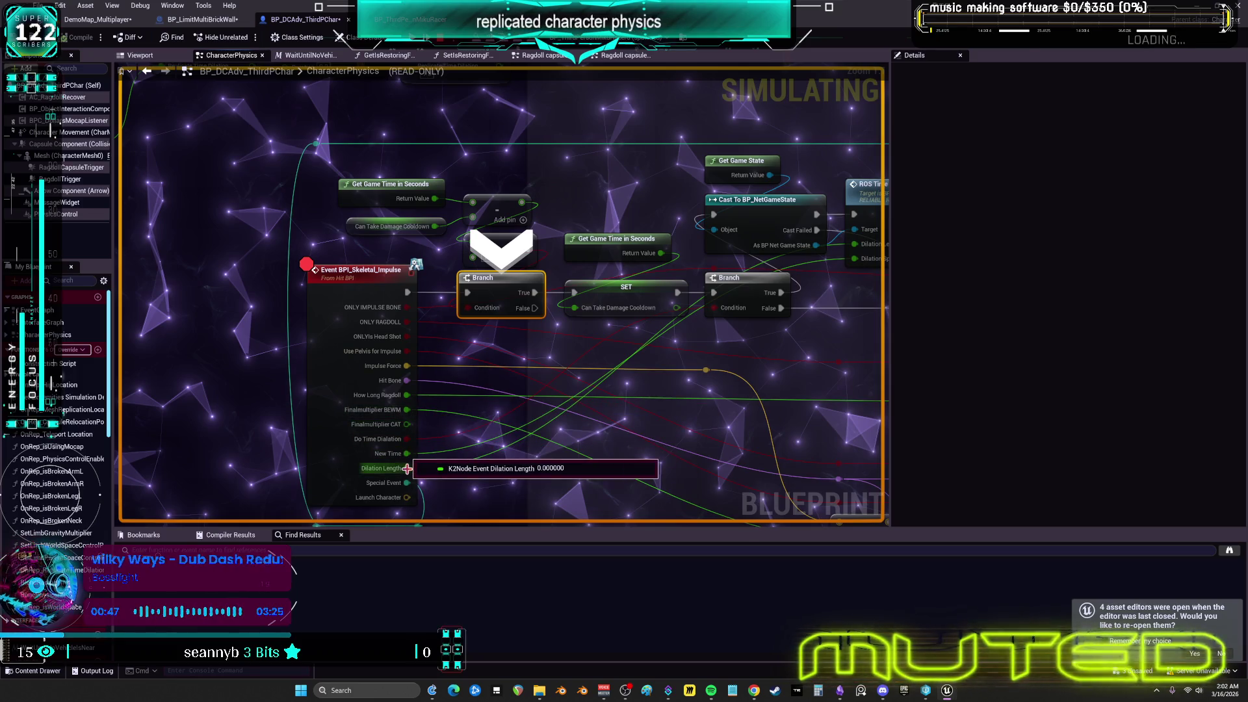
key(F10)
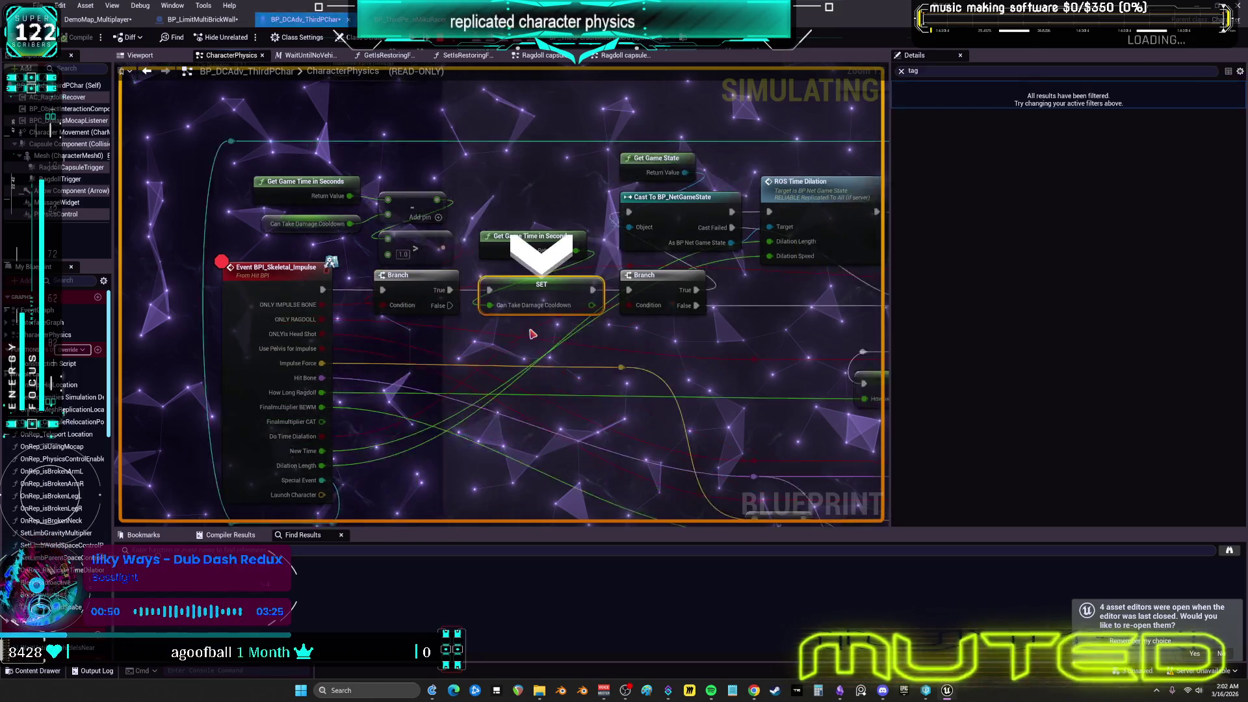
key(F10)
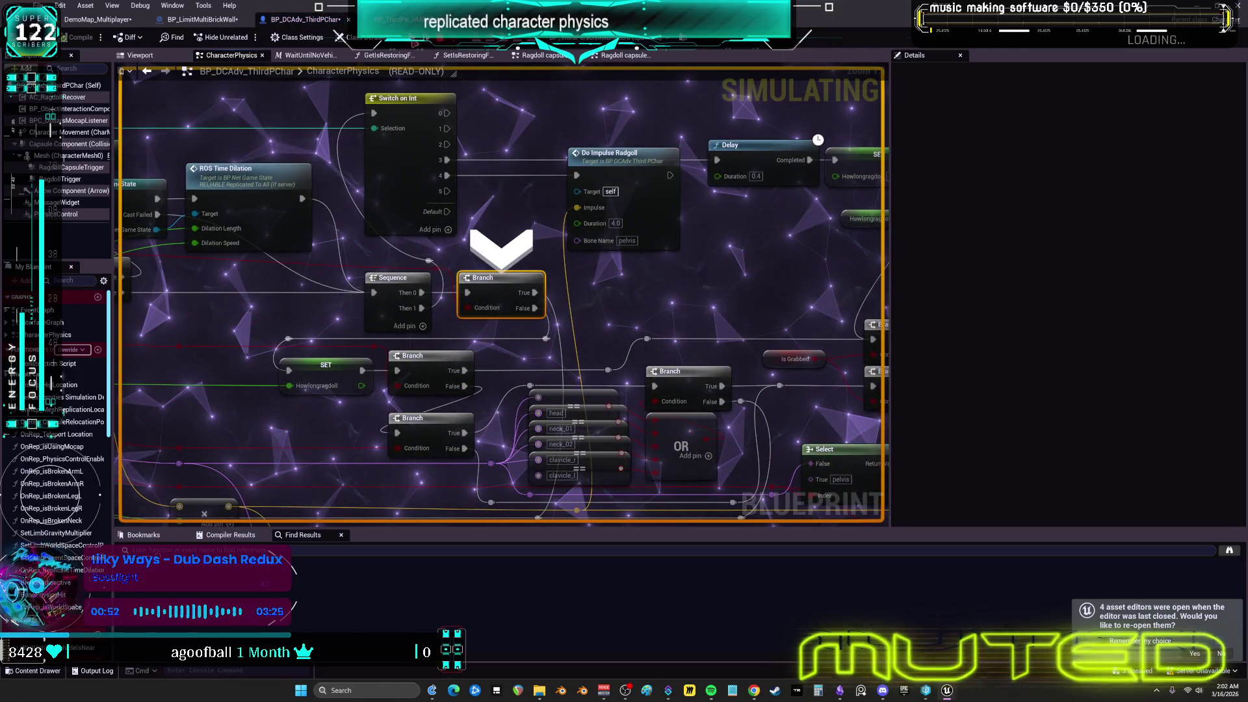
key(F8)
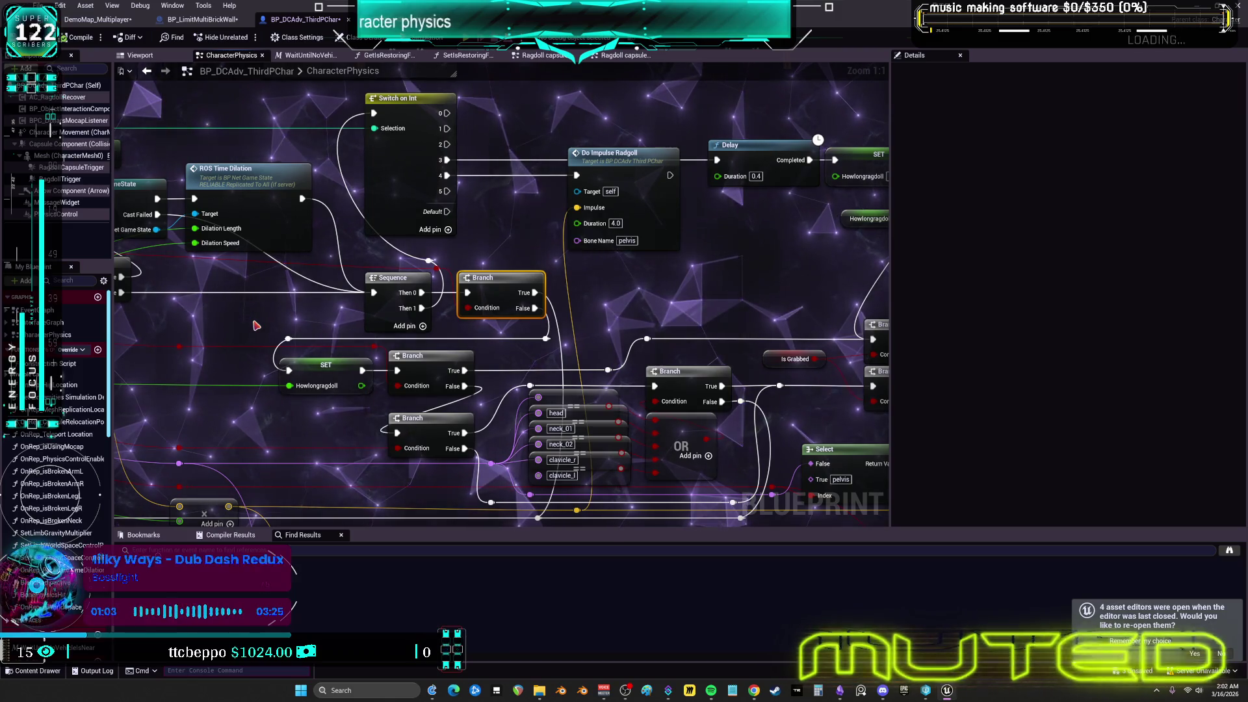
click(195, 19)
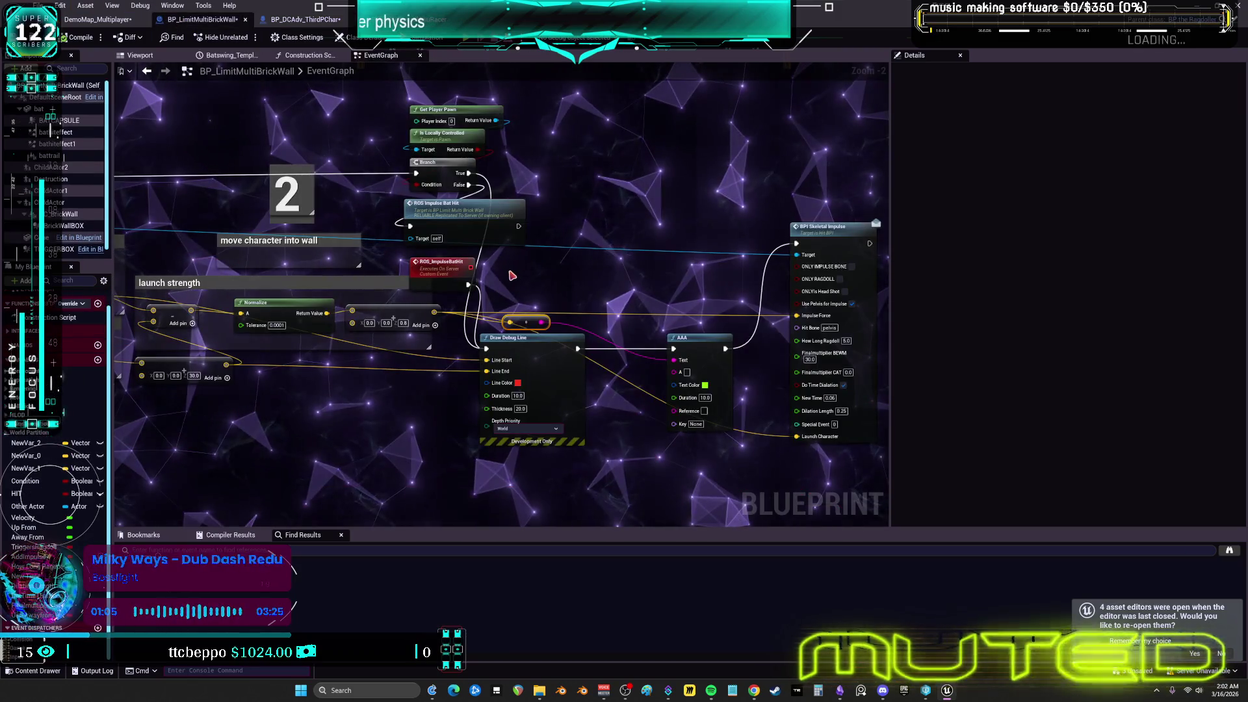
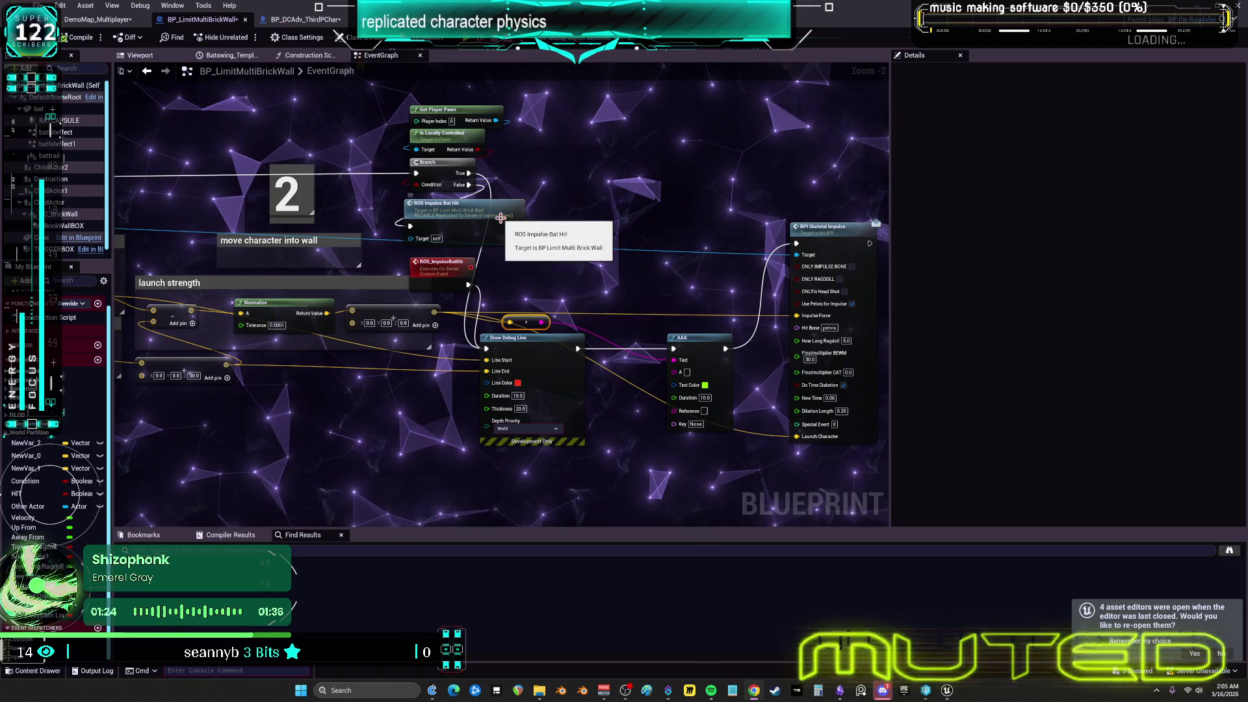
Bring Spotify's Jealous - Sped up playlist to the front, then hide it again
click(711, 691)
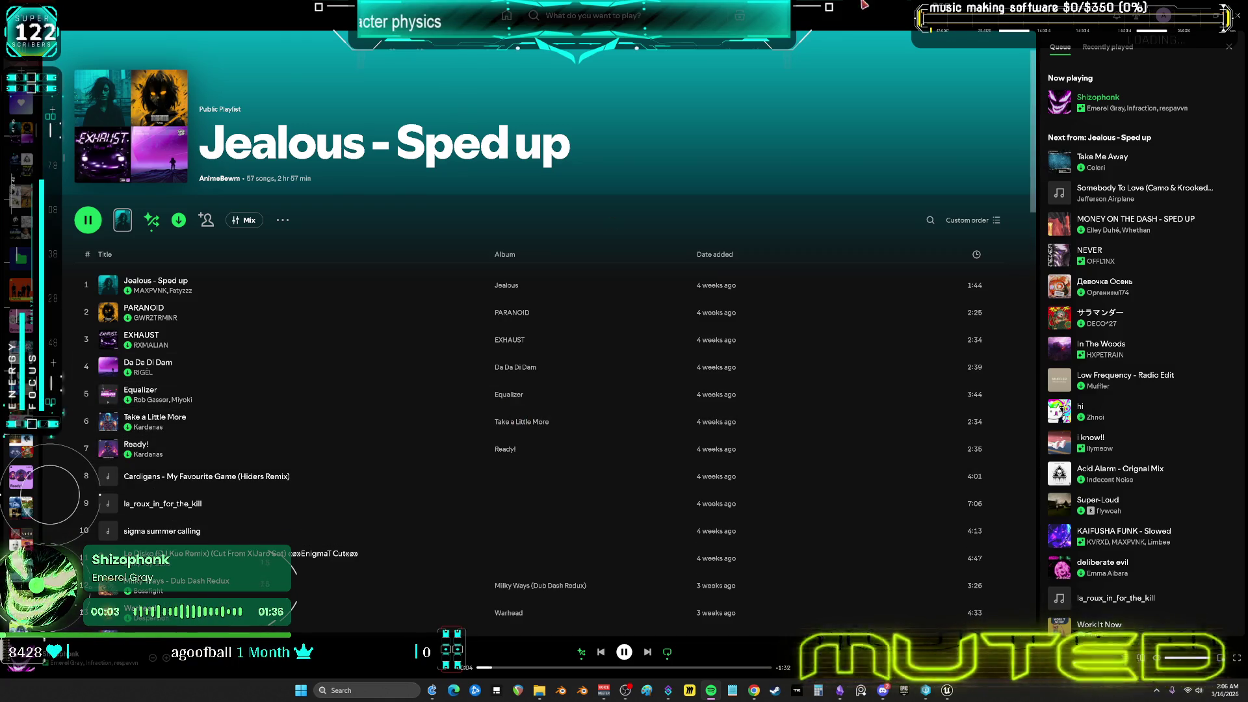
click(1189, 16)
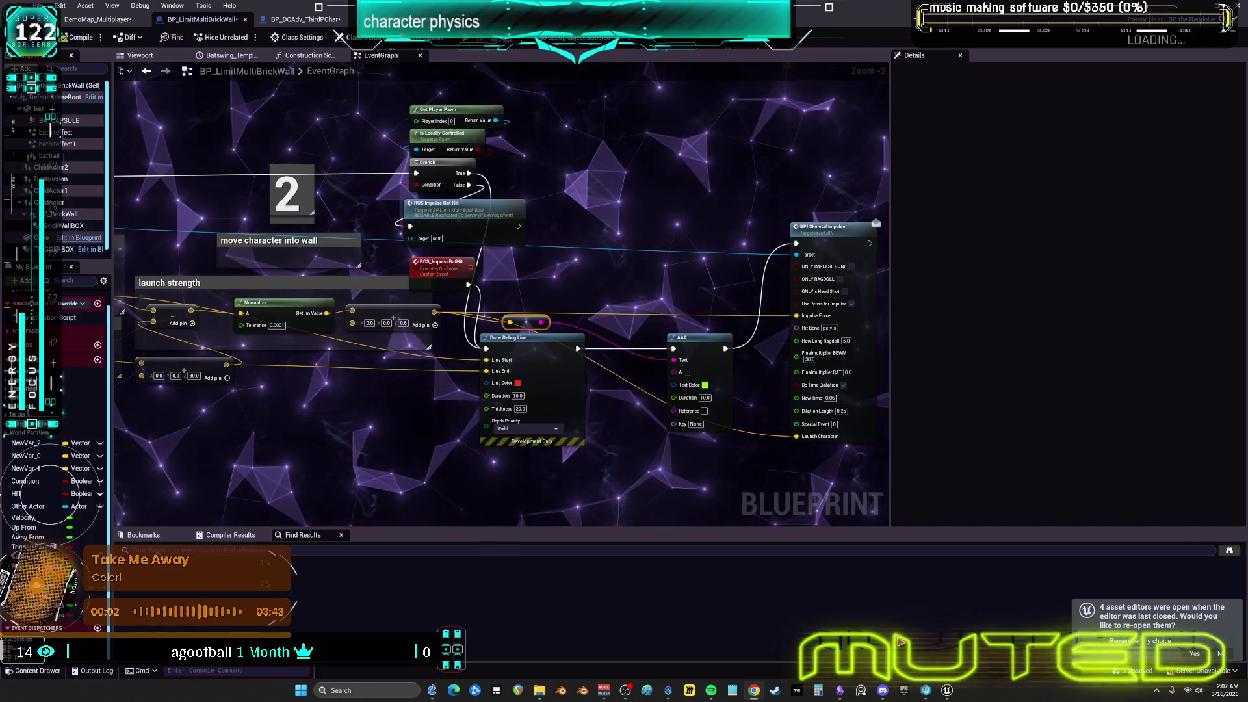
Go back to Shizophonk, add it to Jealous - Sped up, then skip to Take Me Away
key(alt+Tab)
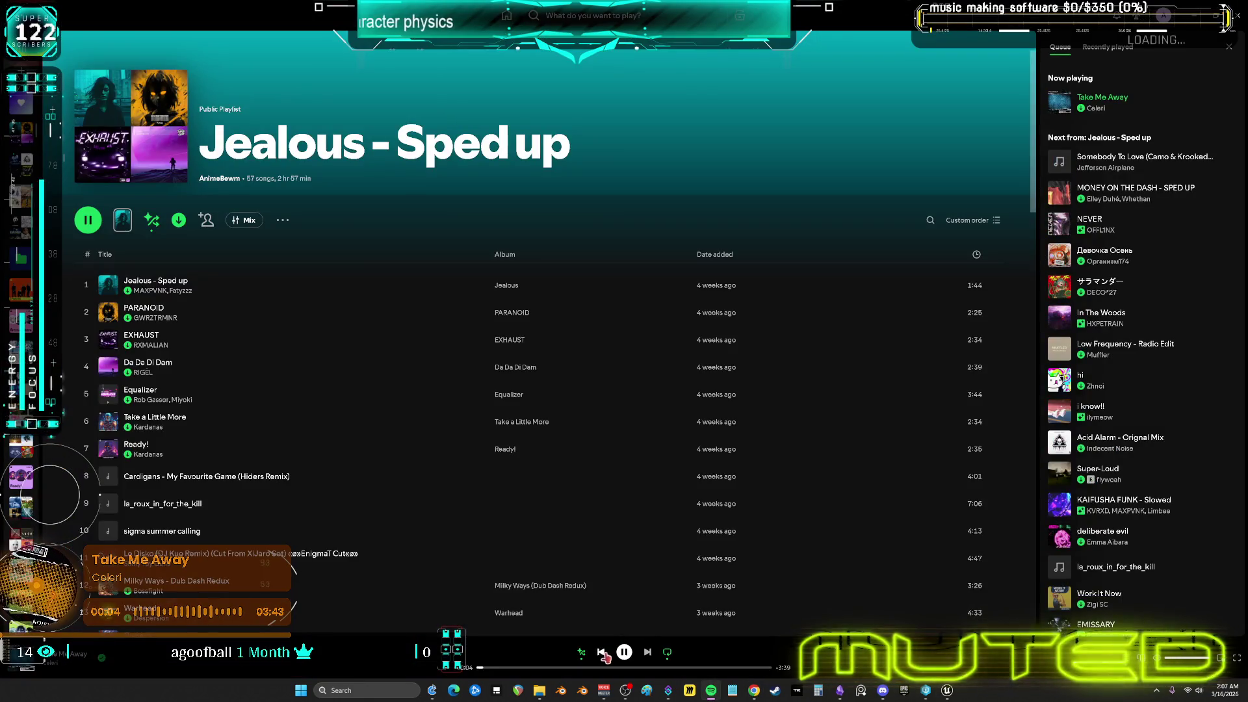
click(601, 653)
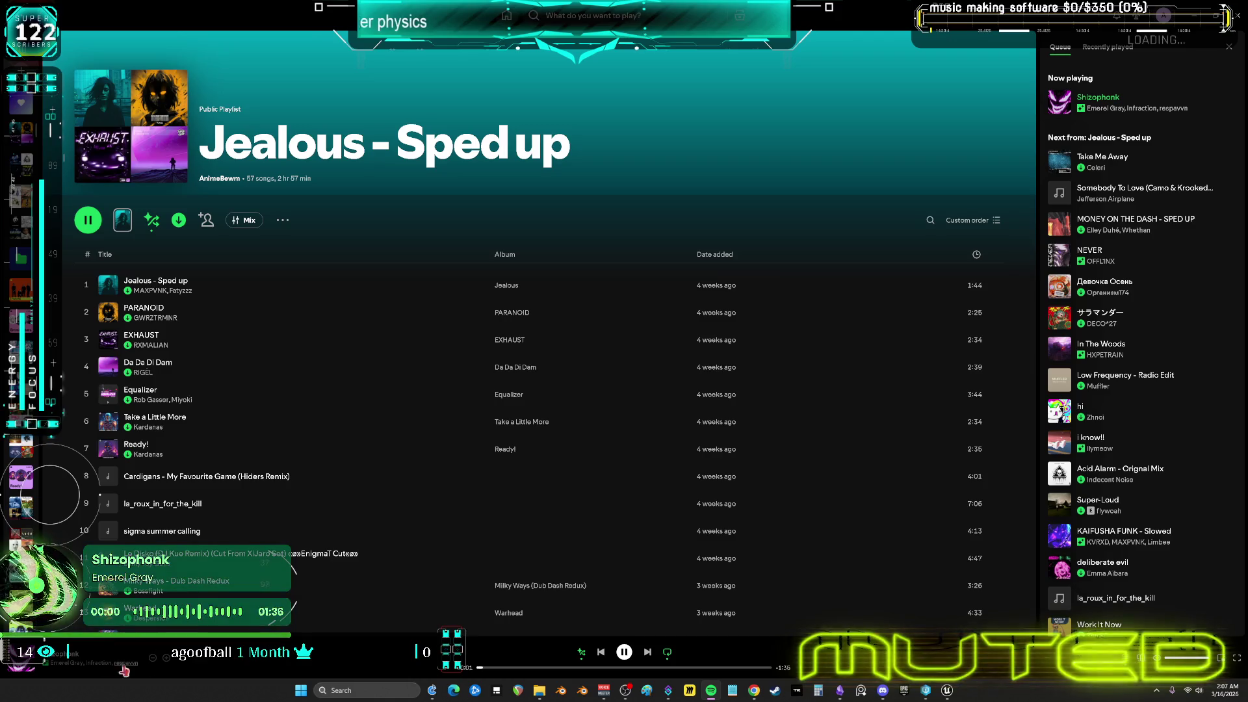
click(167, 658)
scroll(317, 559, down, 15)
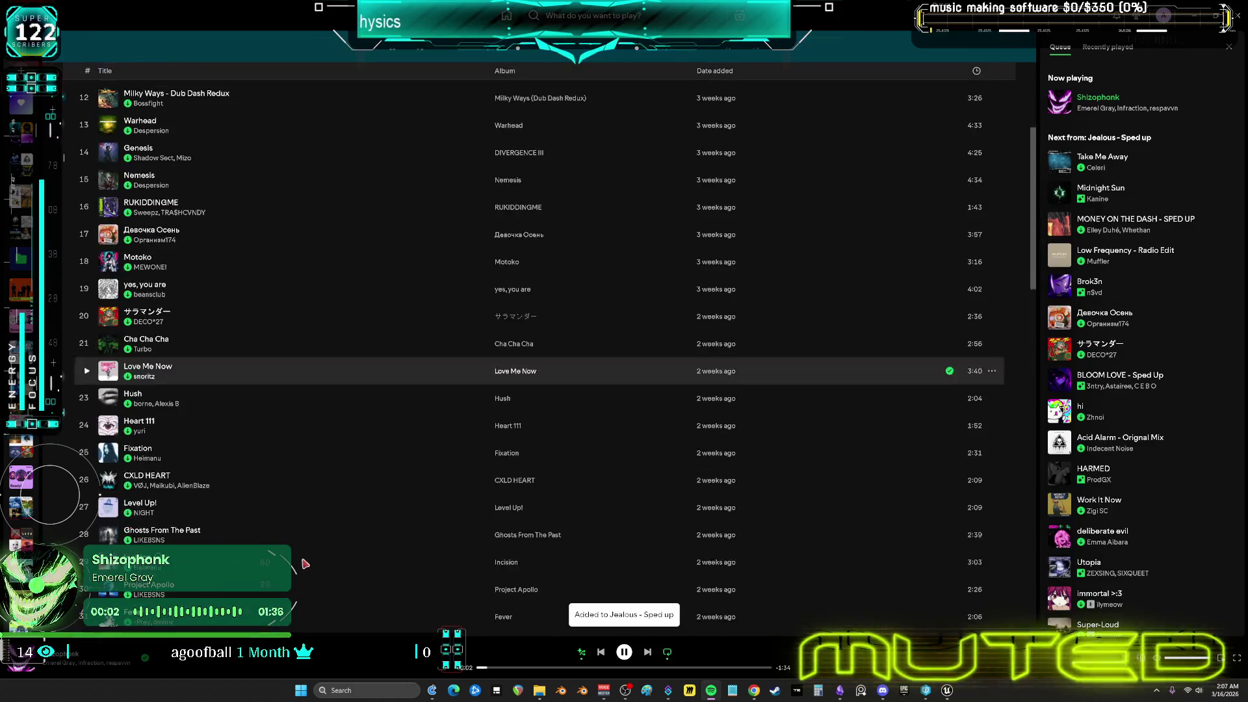
click(647, 652)
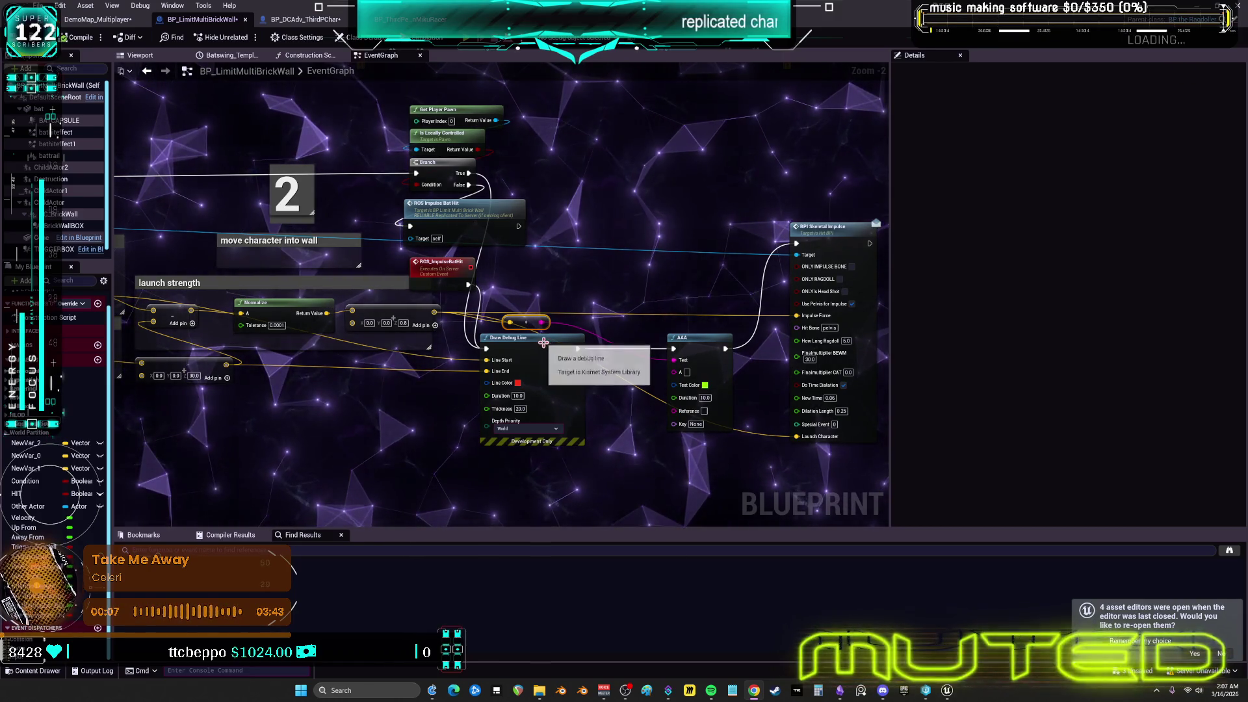
Move the launch-strength reroute node up, then back among the impulse nodes
mouse_move(525, 322)
mouse_down()
mouse_move(649, 200)
mouse_move(484, 339)
mouse_move(497, 478)
mouse_move(718, 320)
mouse_move(526, 305)
mouse_up()
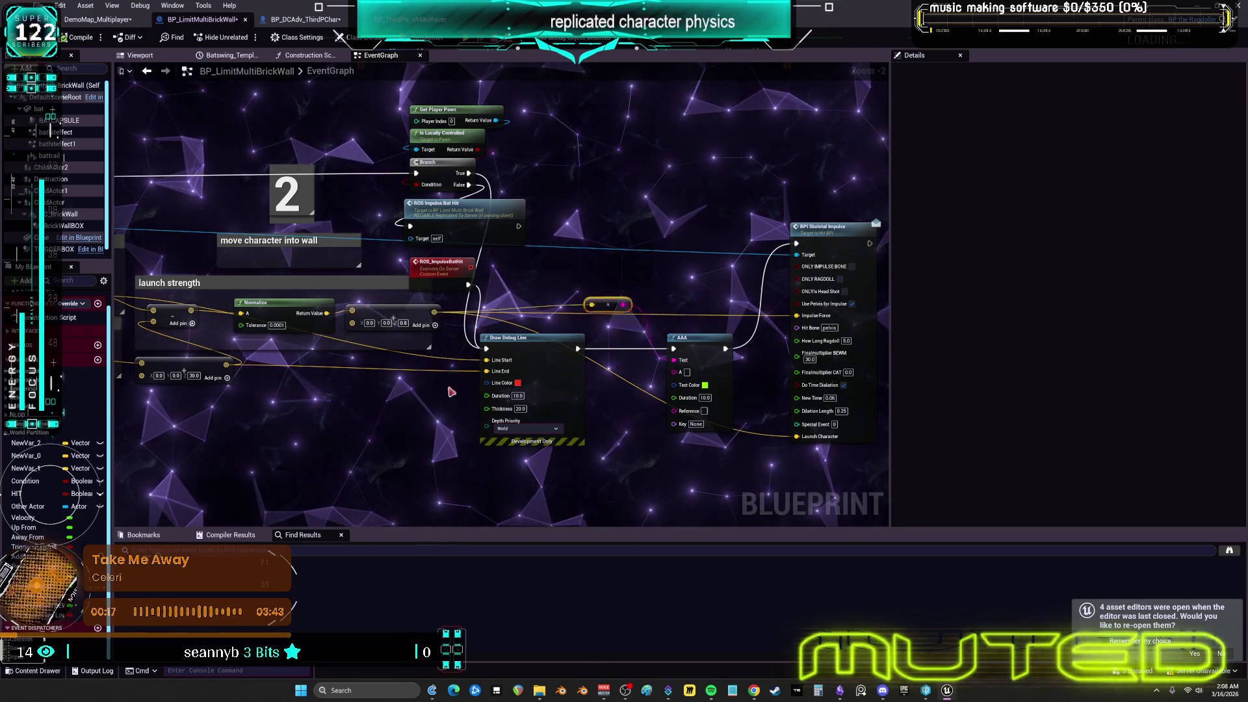
drag(607, 305, 374, 264)
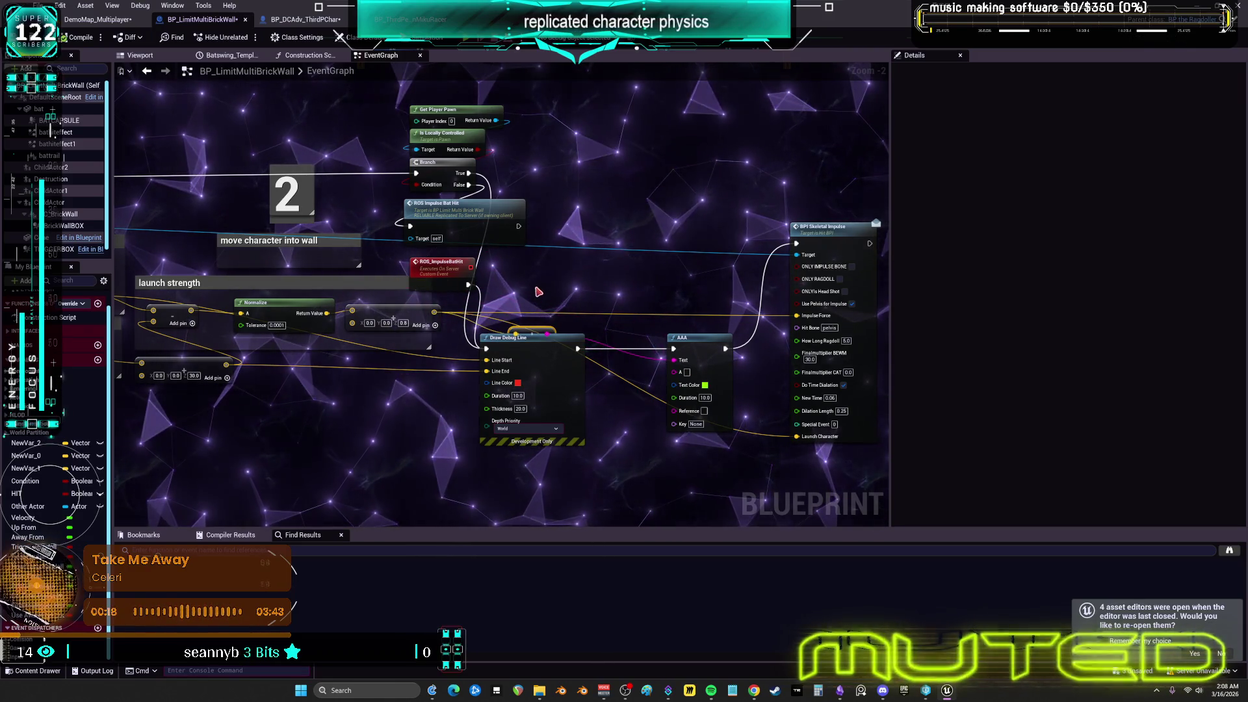
Place Ragdoll Begin beside Get Component by Class and frame the bat hit character group
scroll(663, 292, down, 3)
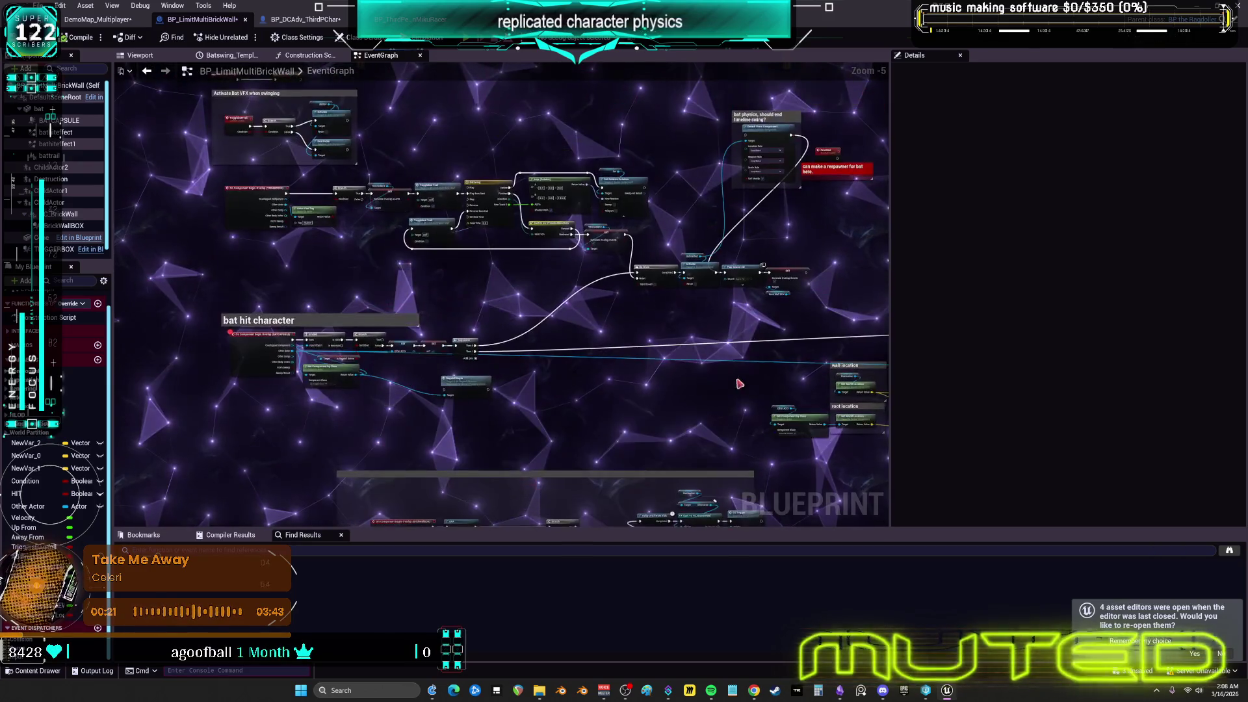
scroll(390, 374, up, 2)
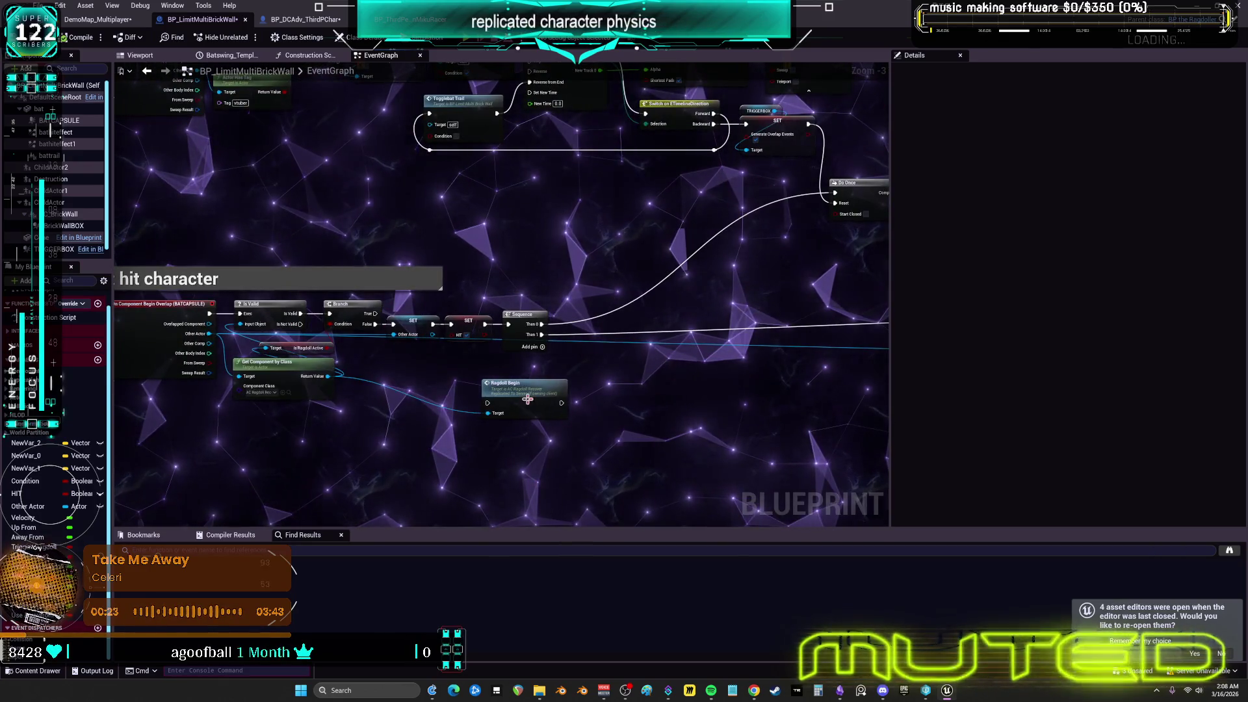
drag(403, 383, 394, 383)
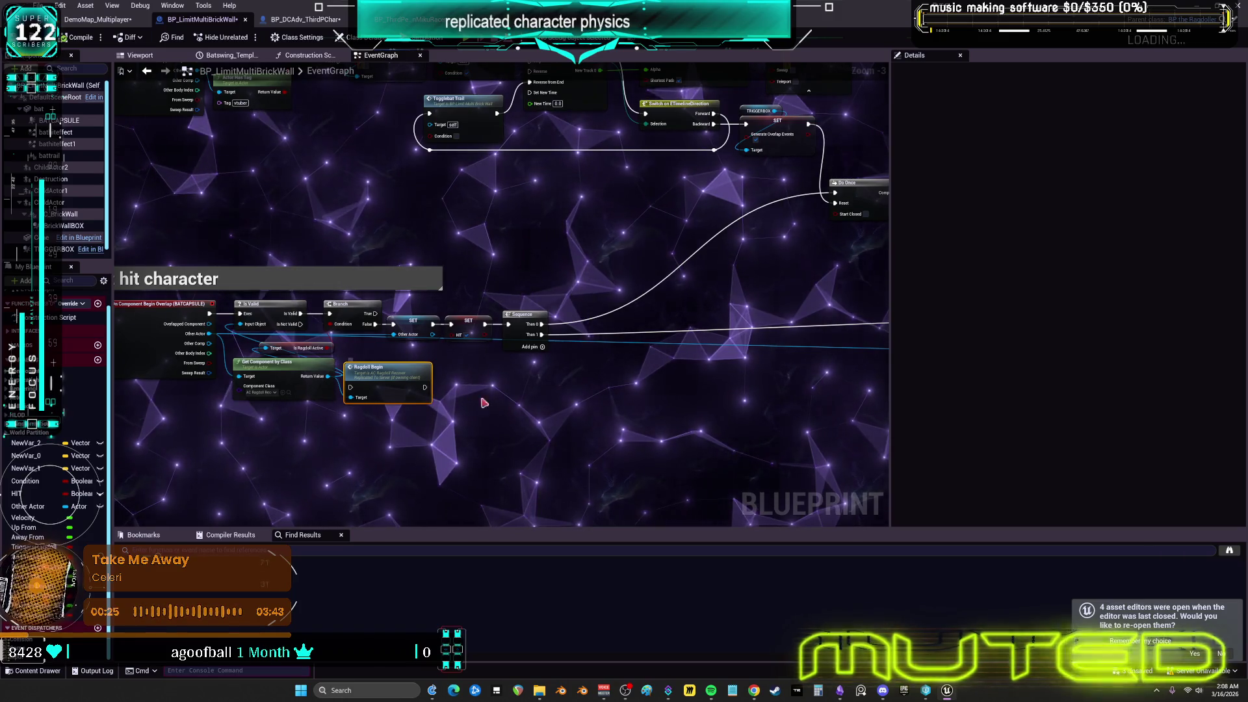
click(390, 278)
mouse_move(522, 298)
mouse_down()
mouse_move(646, 302)
mouse_move(647, 284)
mouse_move(617, 276)
mouse_up()
scroll(543, 290, down, 2)
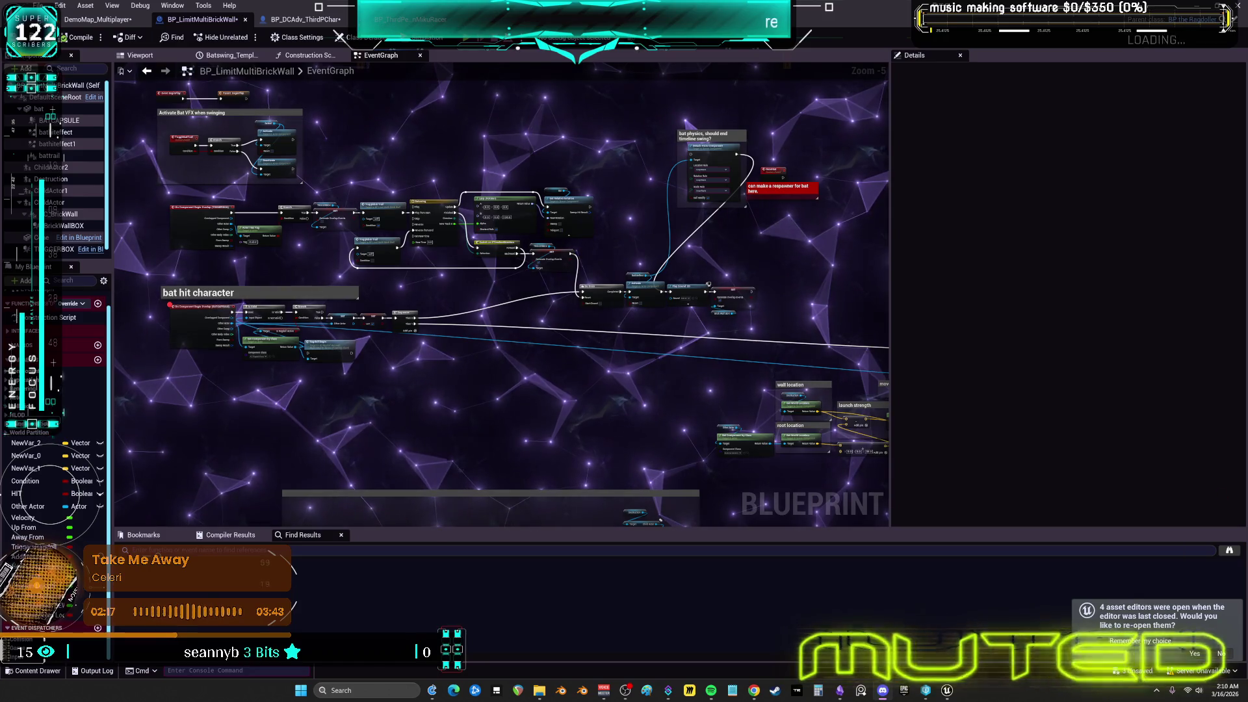
key(alt+Tab)
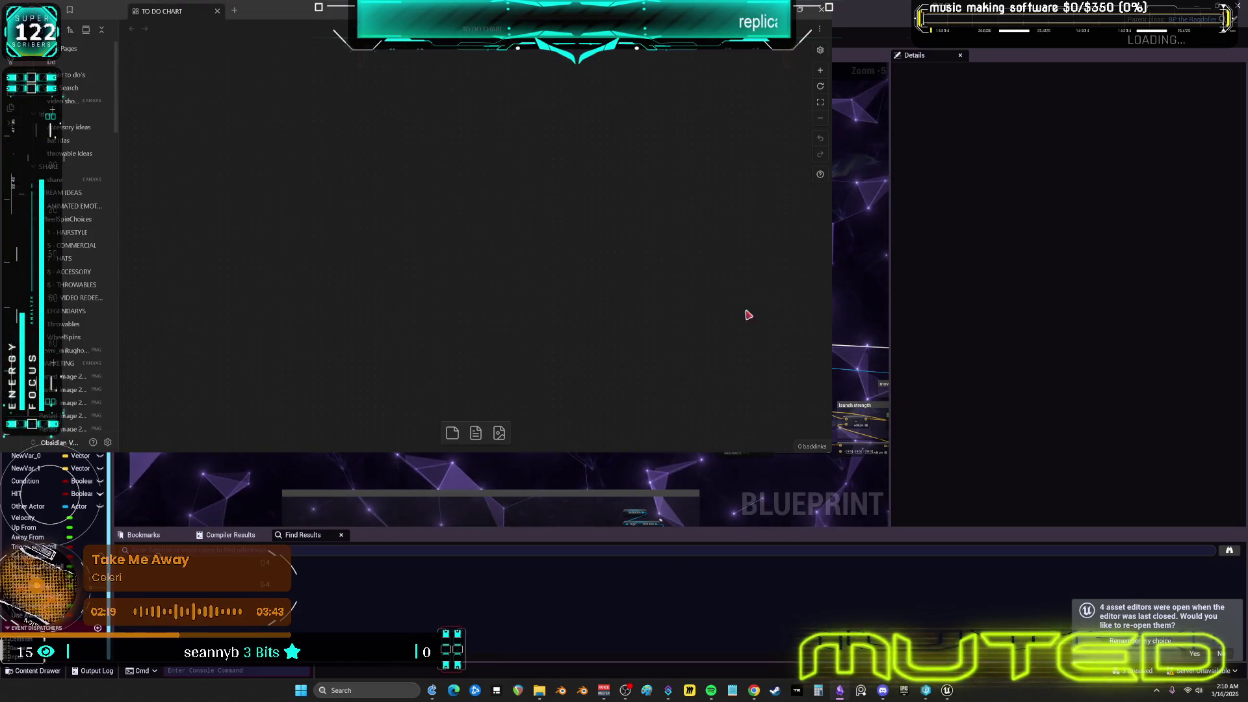
key(super+Up)
scroll(338, 220, down, 10)
scroll(339, 220, up, 10)
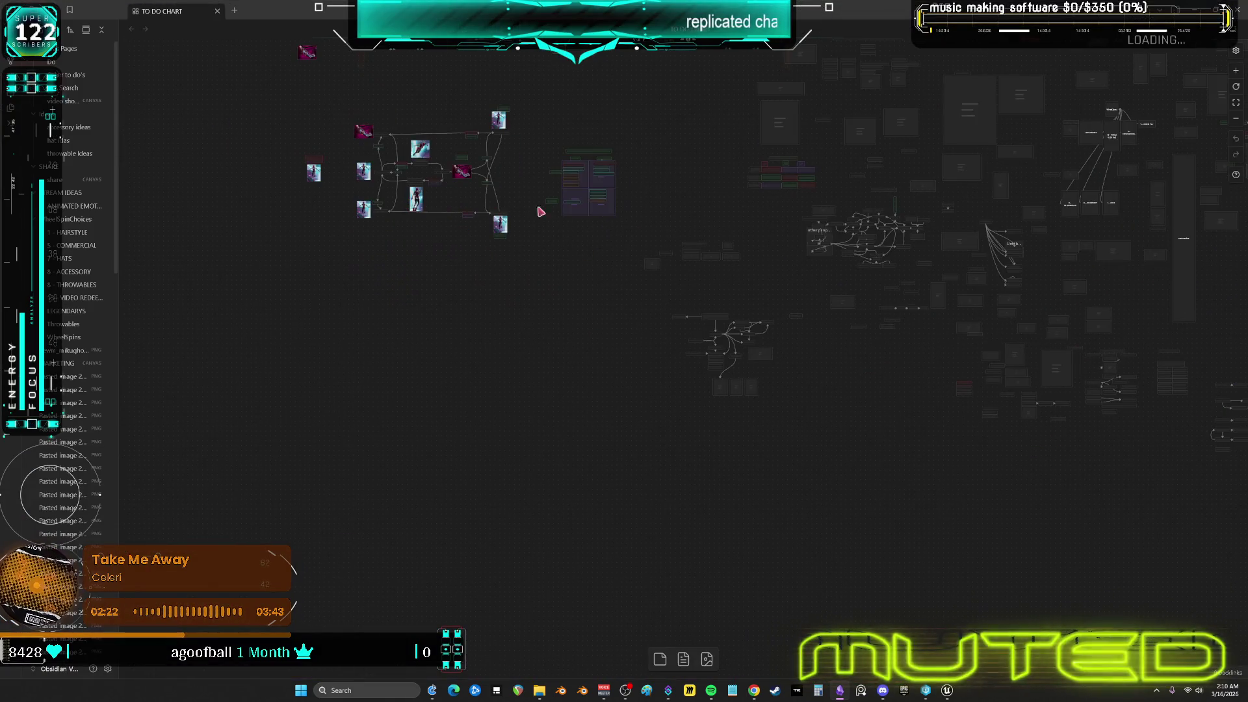
scroll(560, 253, up, 10)
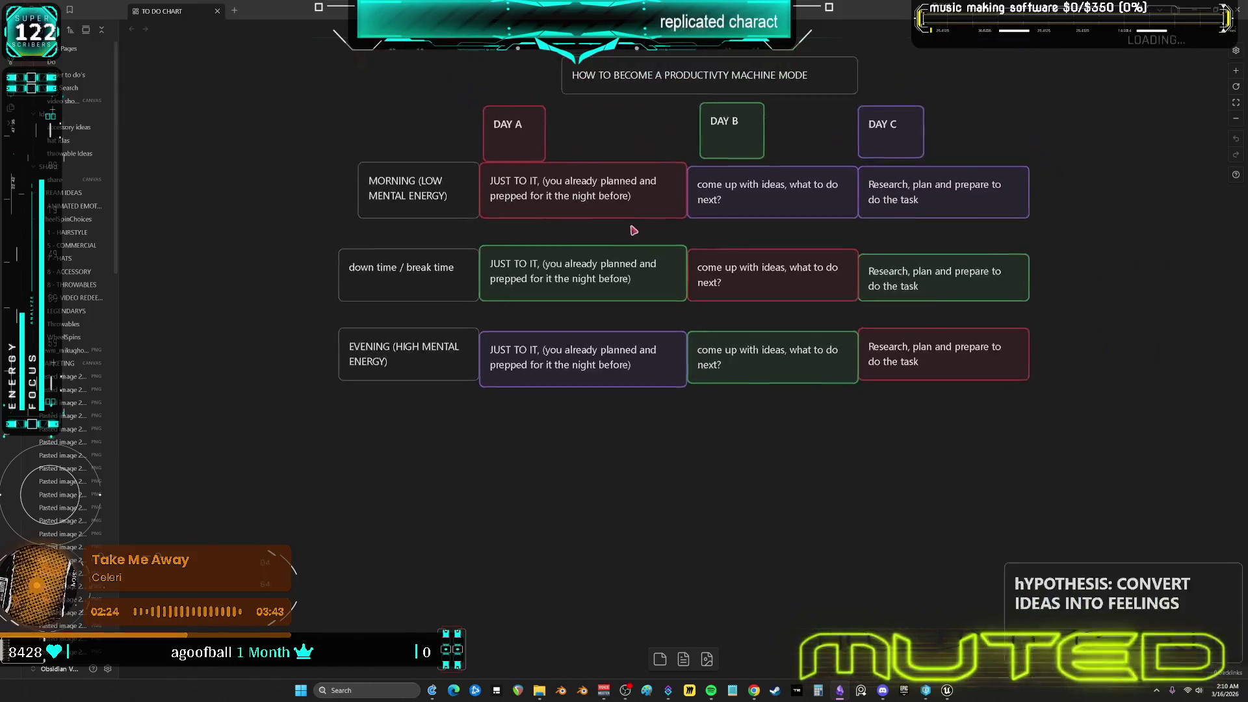
scroll(584, 296, up, 3)
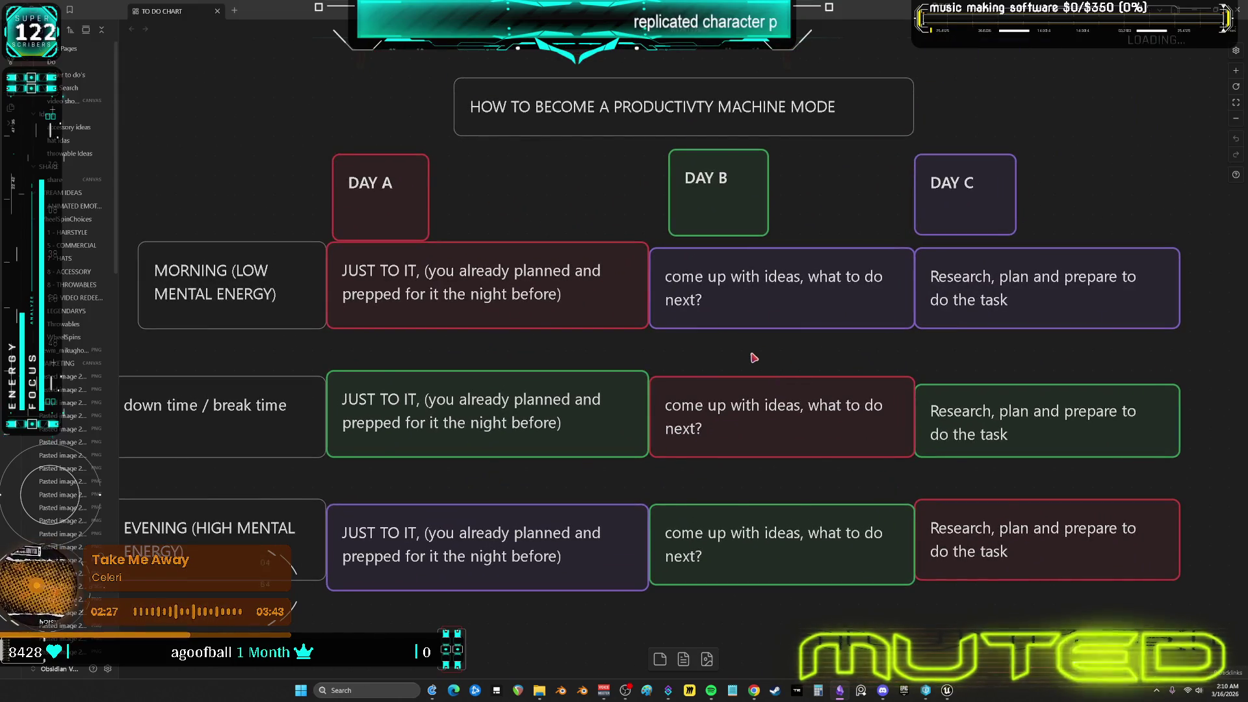
scroll(754, 359, down, 5)
scroll(757, 364, up, 3)
scroll(763, 377, down, 1)
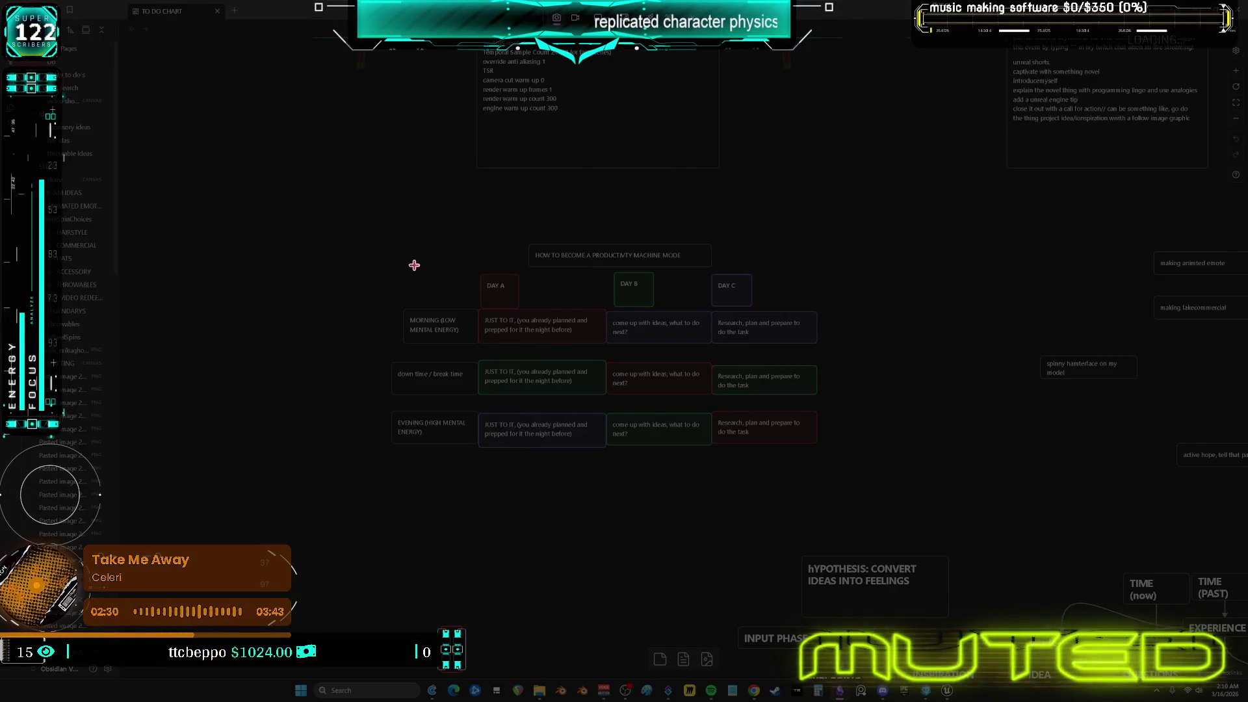
mouse_move(361, 223)
mouse_down()
mouse_move(641, 393)
mouse_move(849, 462)
mouse_up()
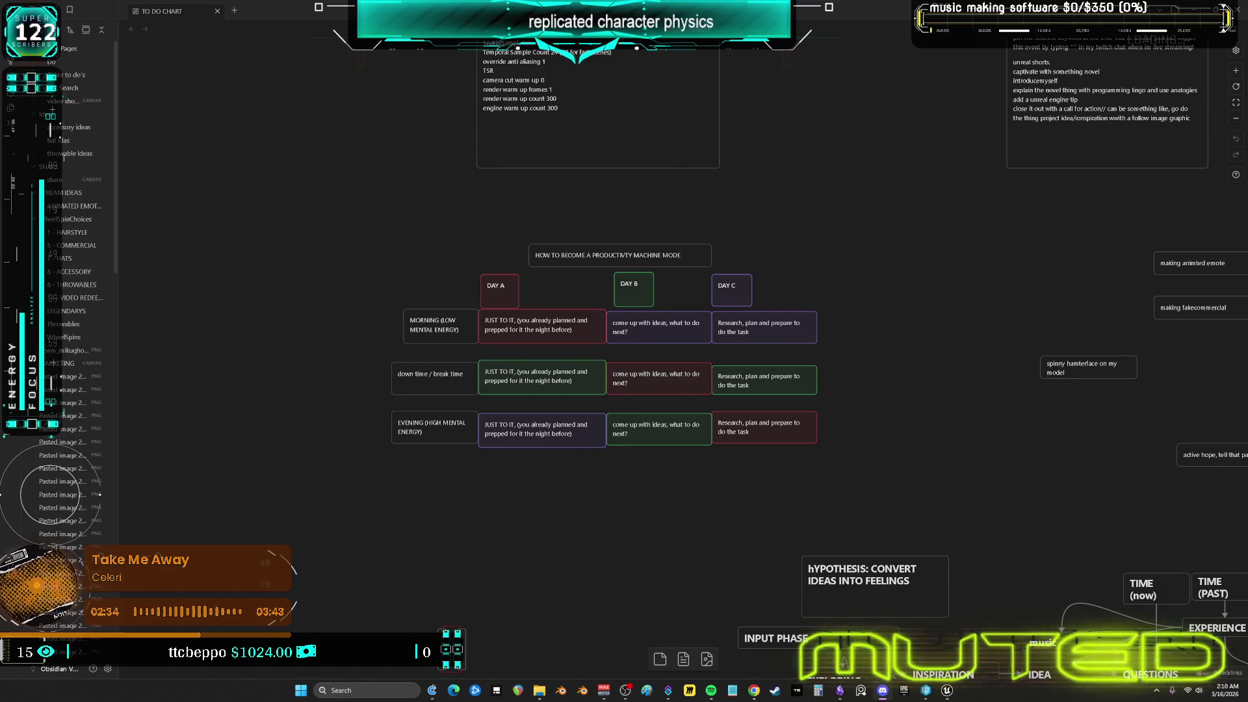
click(953, 694)
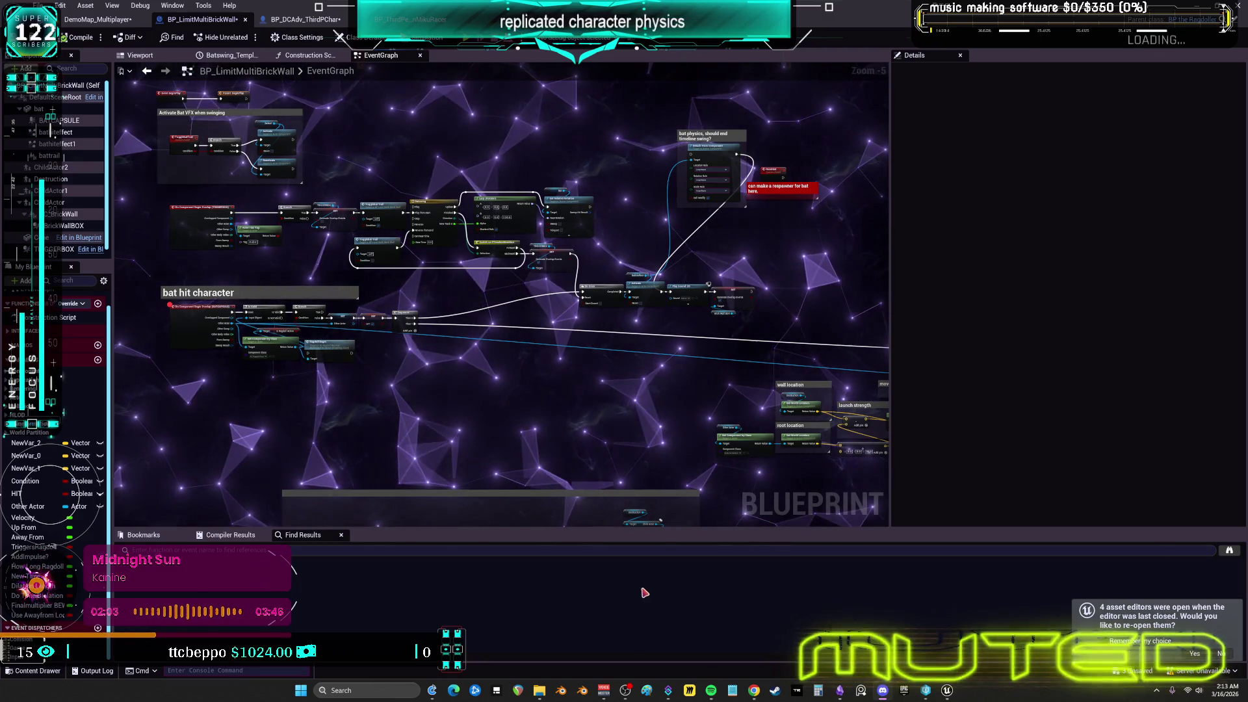
Zoom the Event Graph to 1:1, widen it to reveal the Lerp nodes, then return to the game
scroll(662, 256, up, 5)
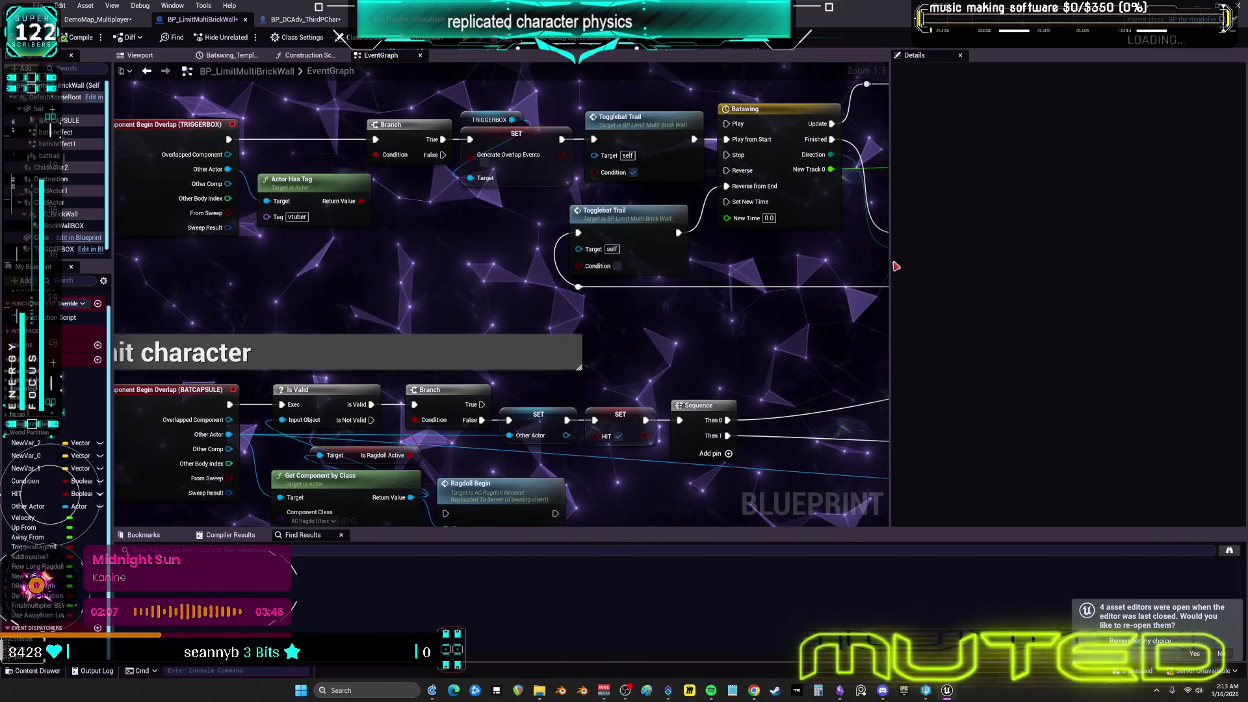
drag(890, 261, 1078, 263)
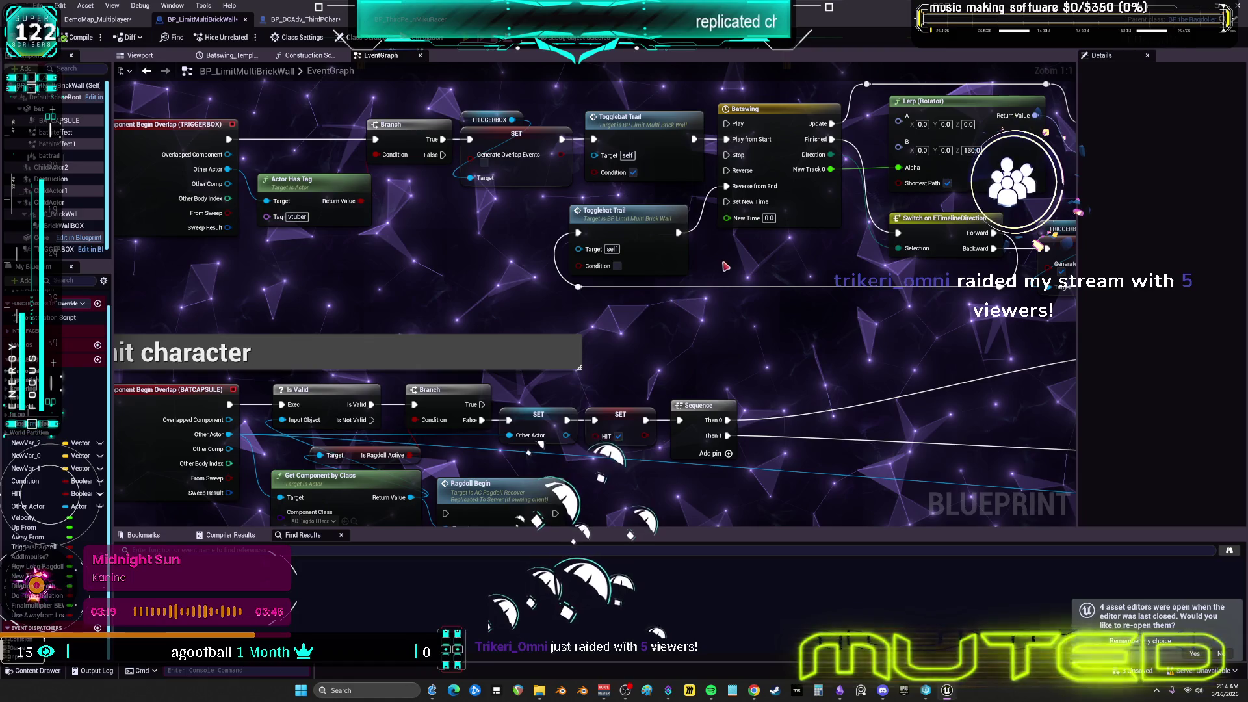
key(alt+Tab)
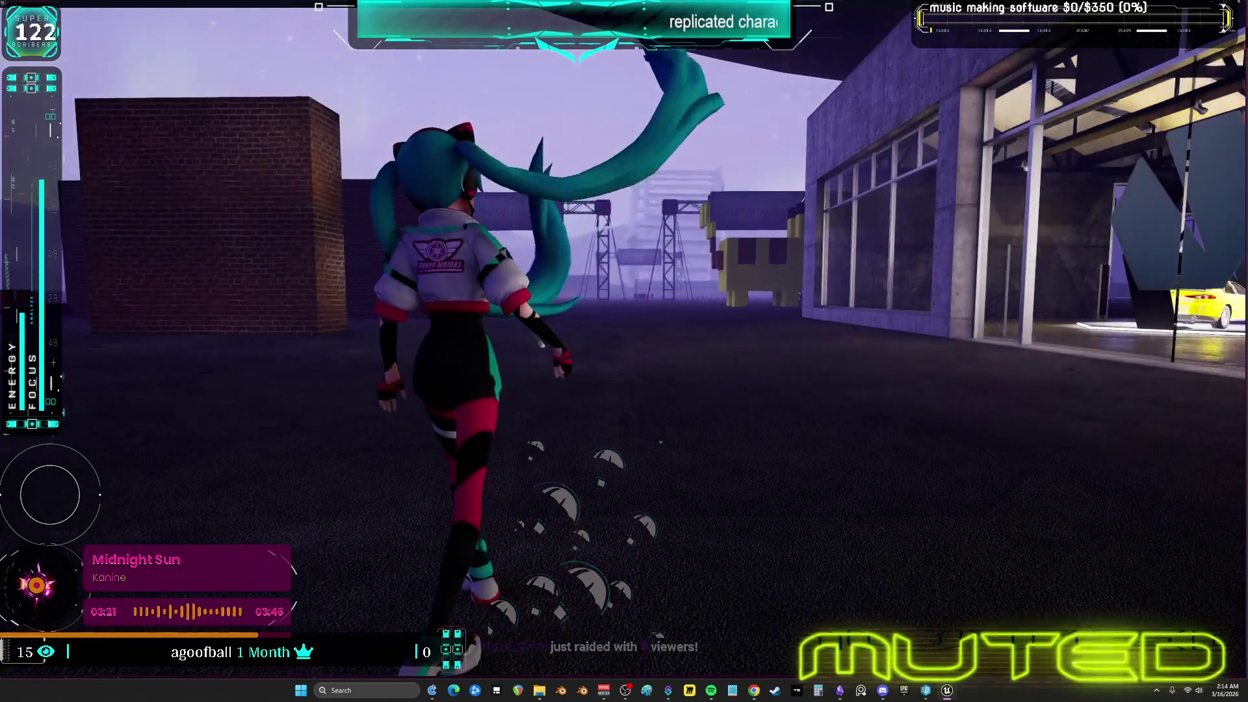
Run the character through the open area and deep into the garage toward the bat
key(w)
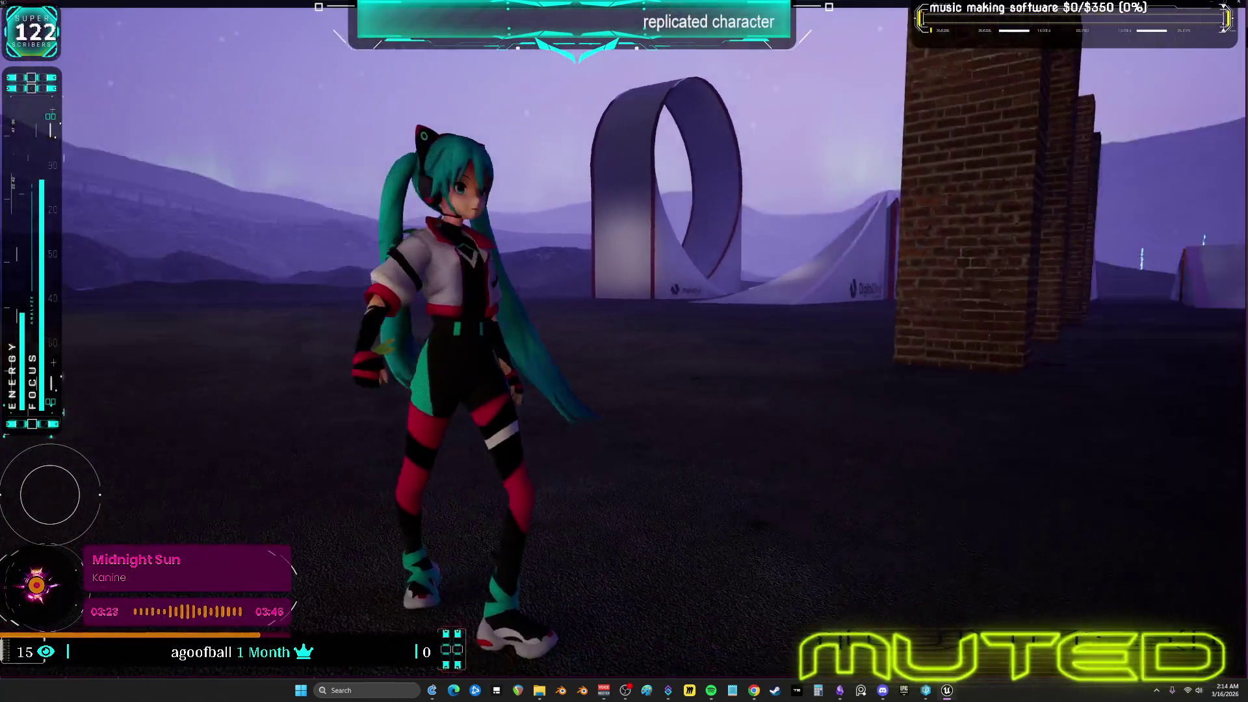
key(w)
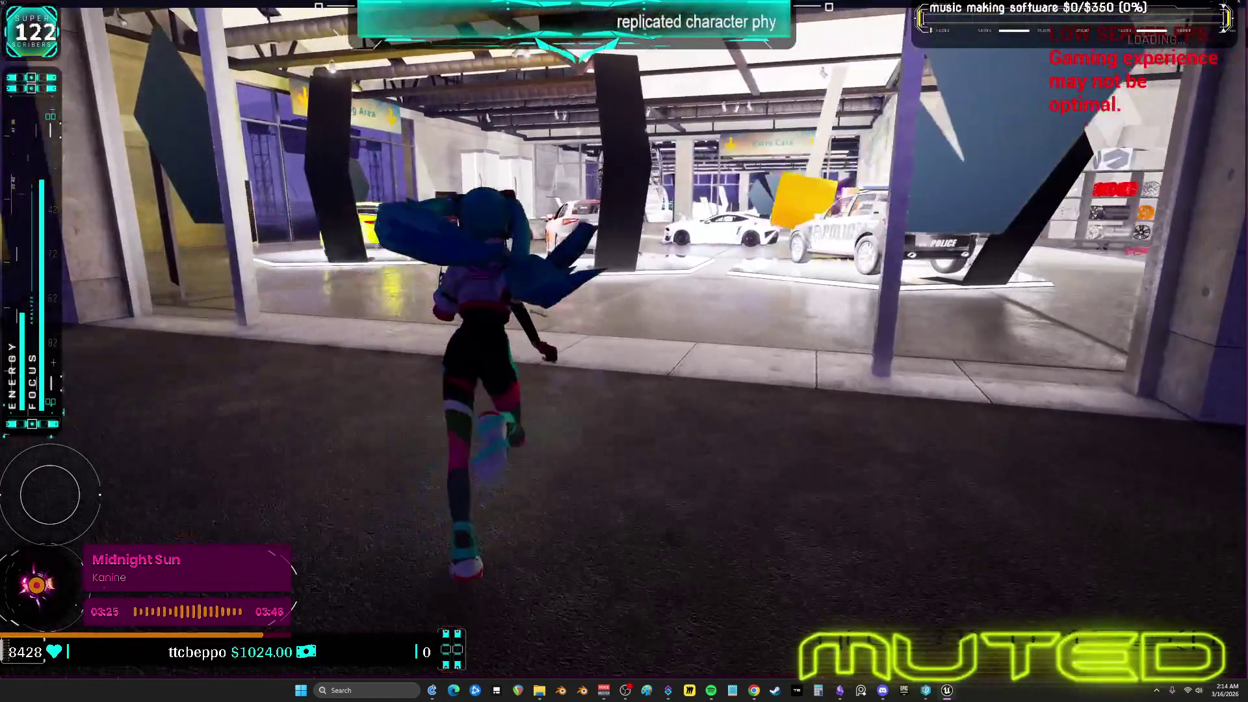
key(w)
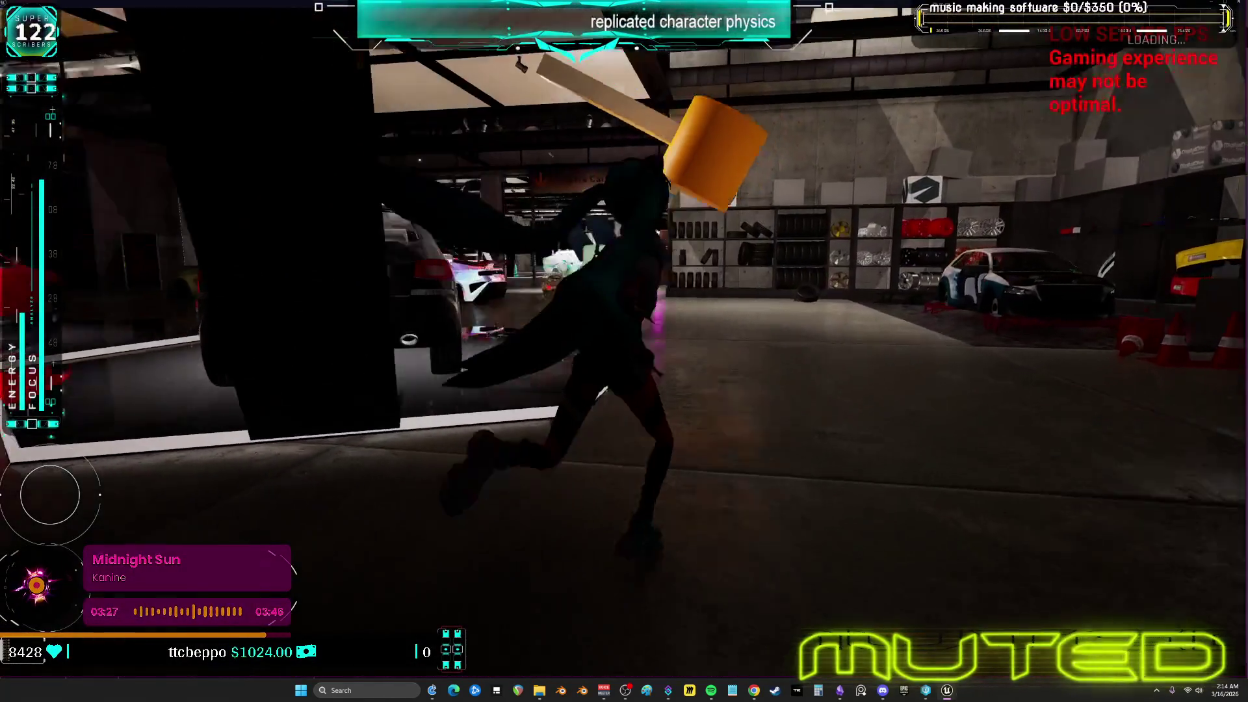
key(w)
key(w)
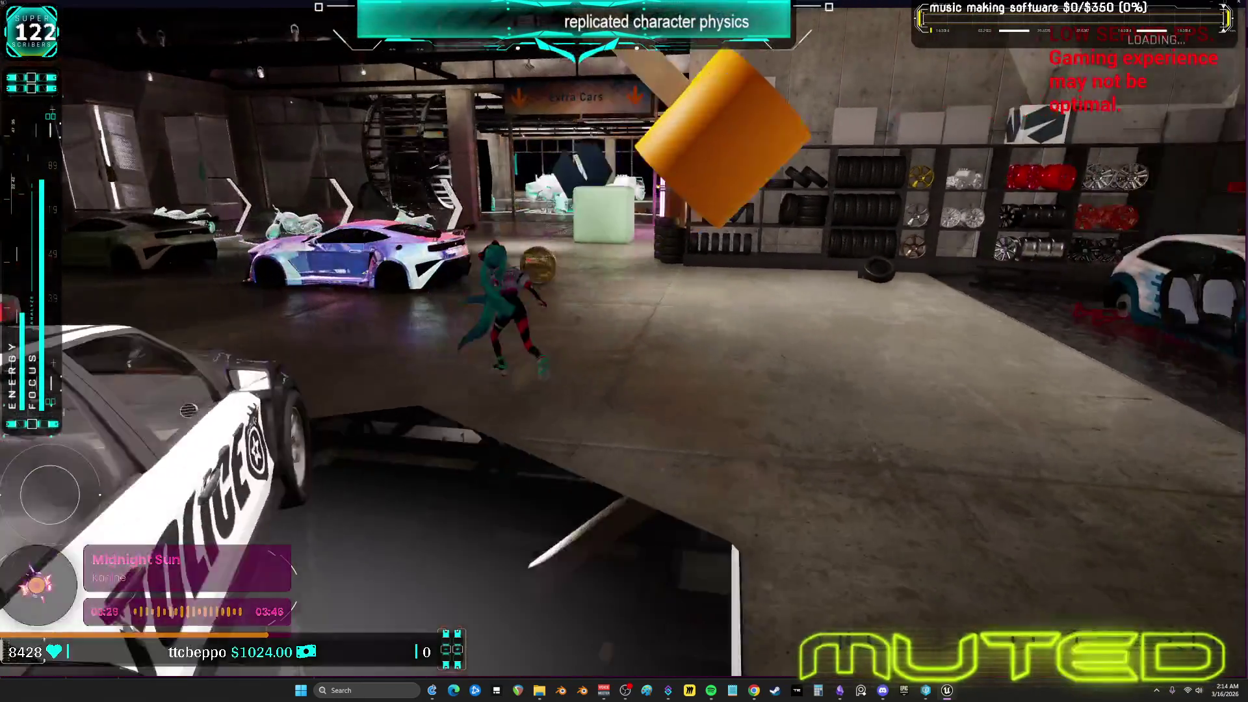
key(s)
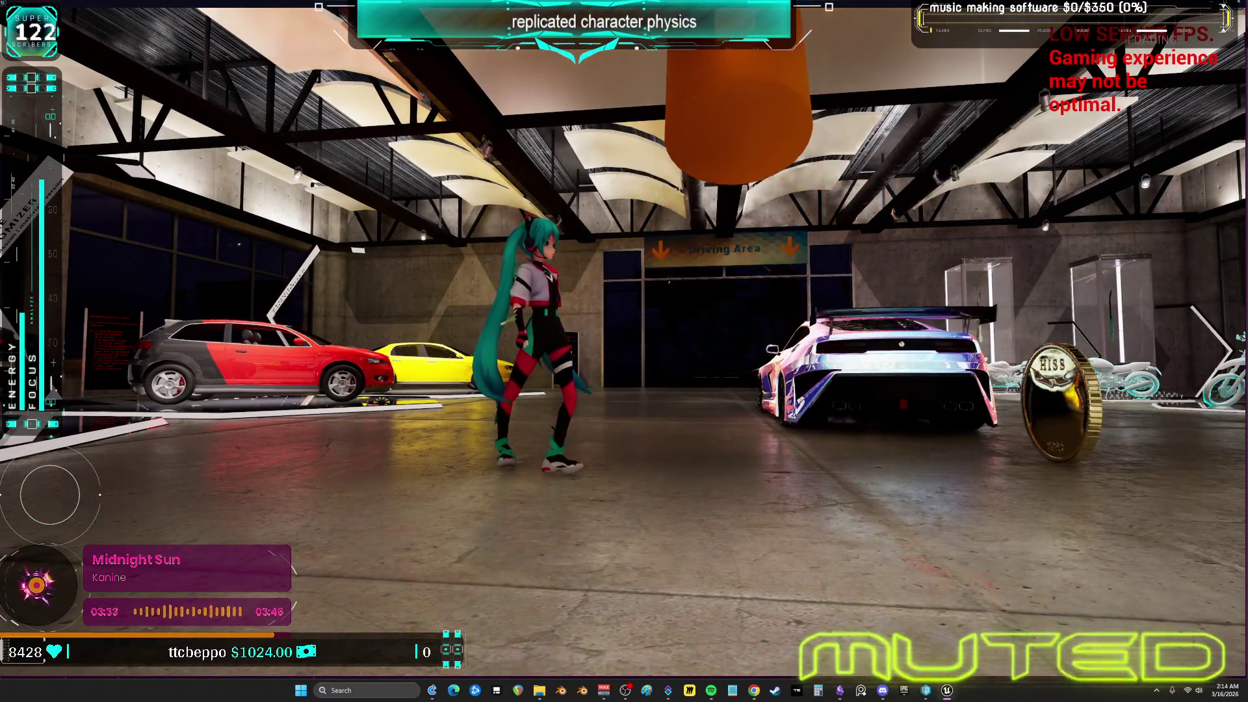
key(w)
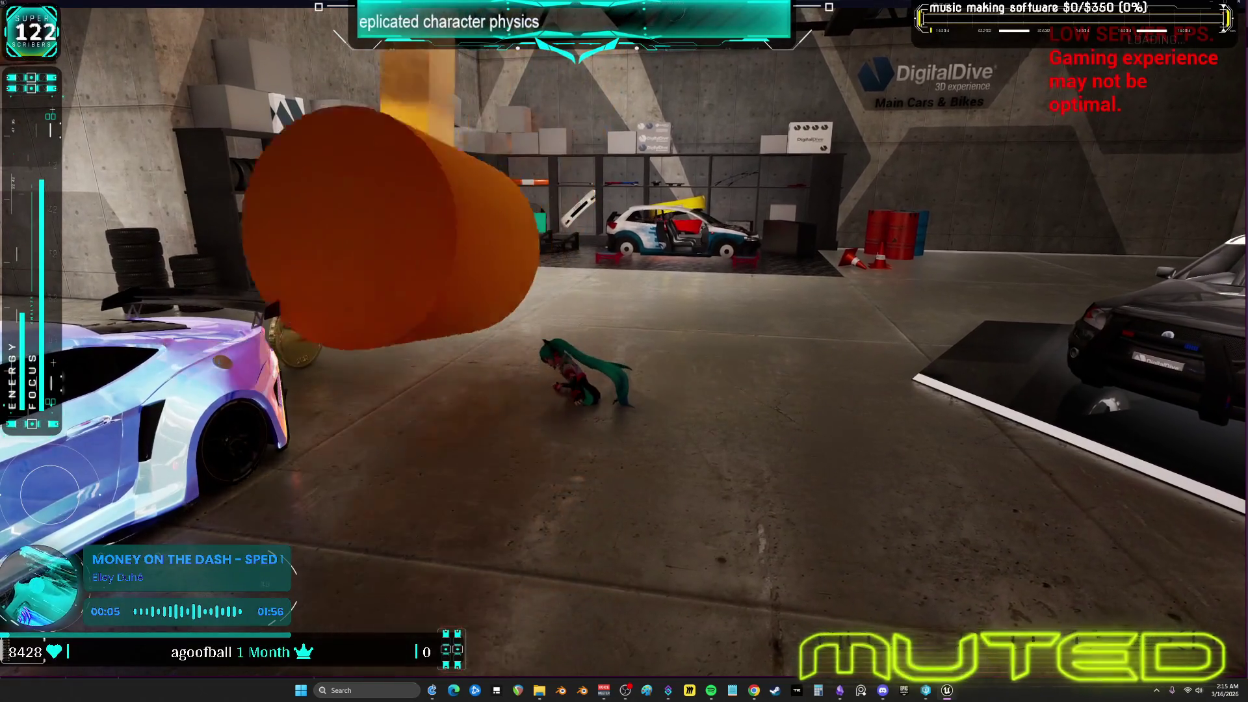
key(w)
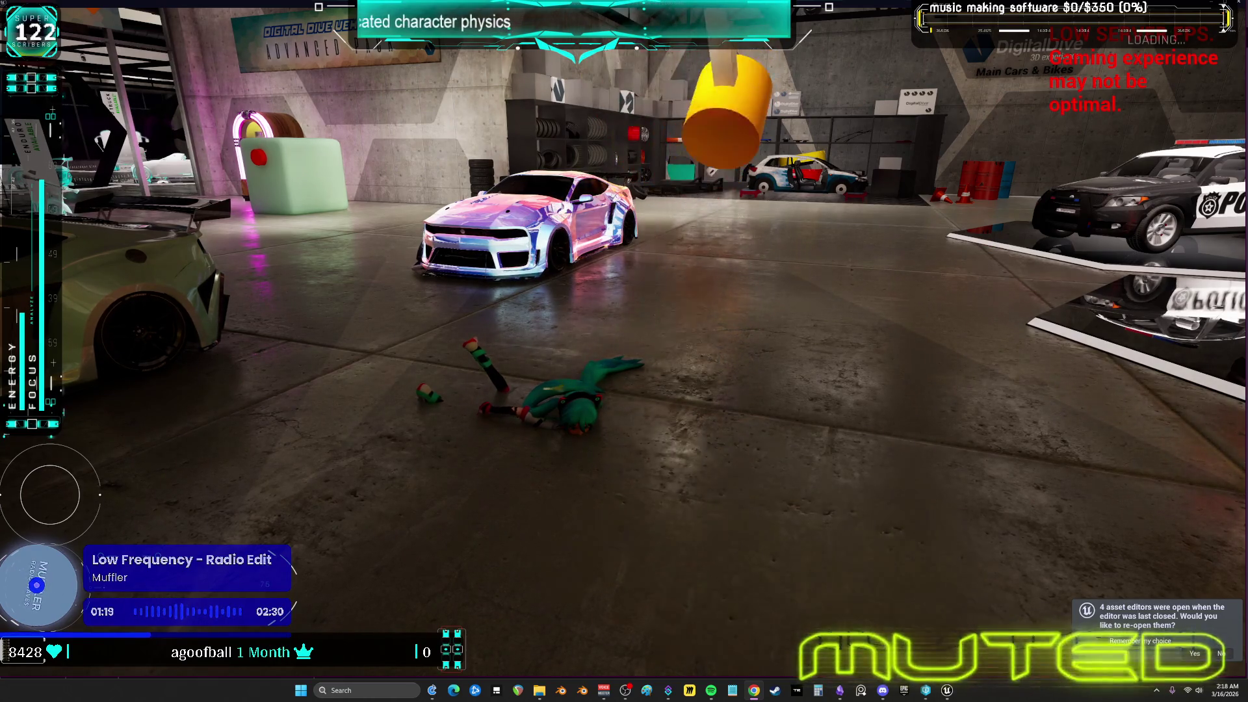
Switch from the running game to the Twitch Stream Manager dashboard
key(alt+Tab)
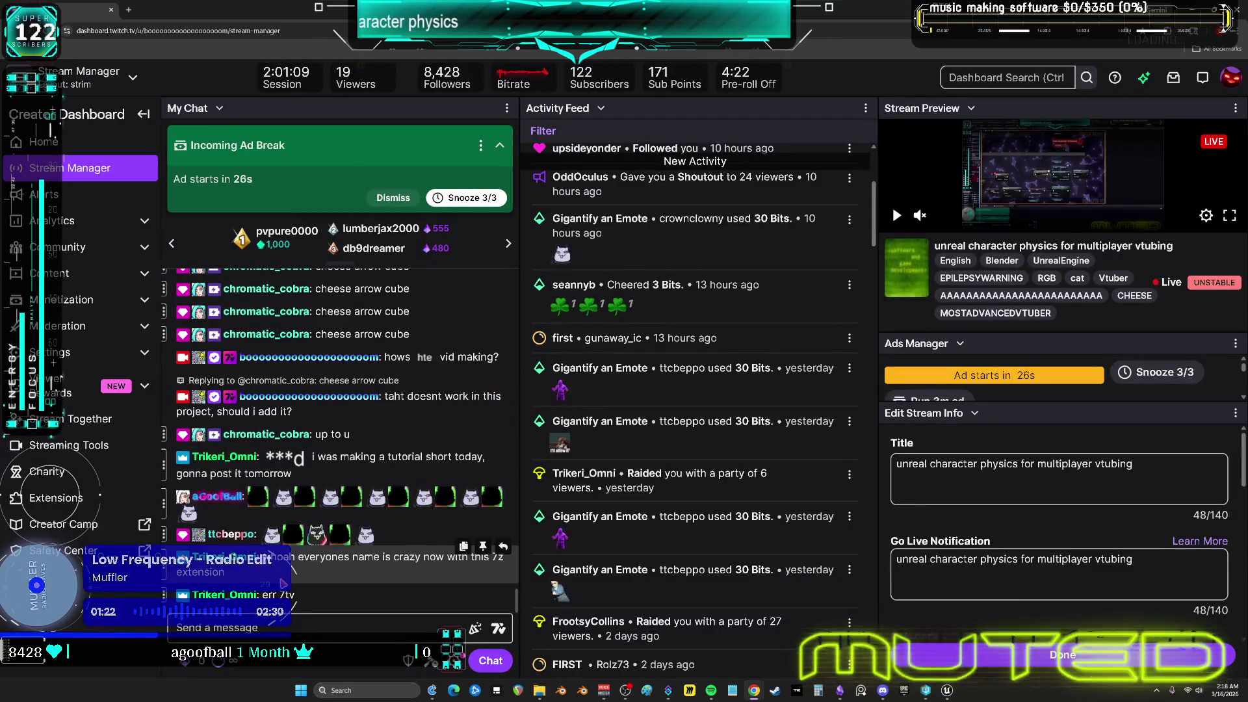
Send the chat messages "you have 7tv?" and "can you see this?"
click(292, 624)
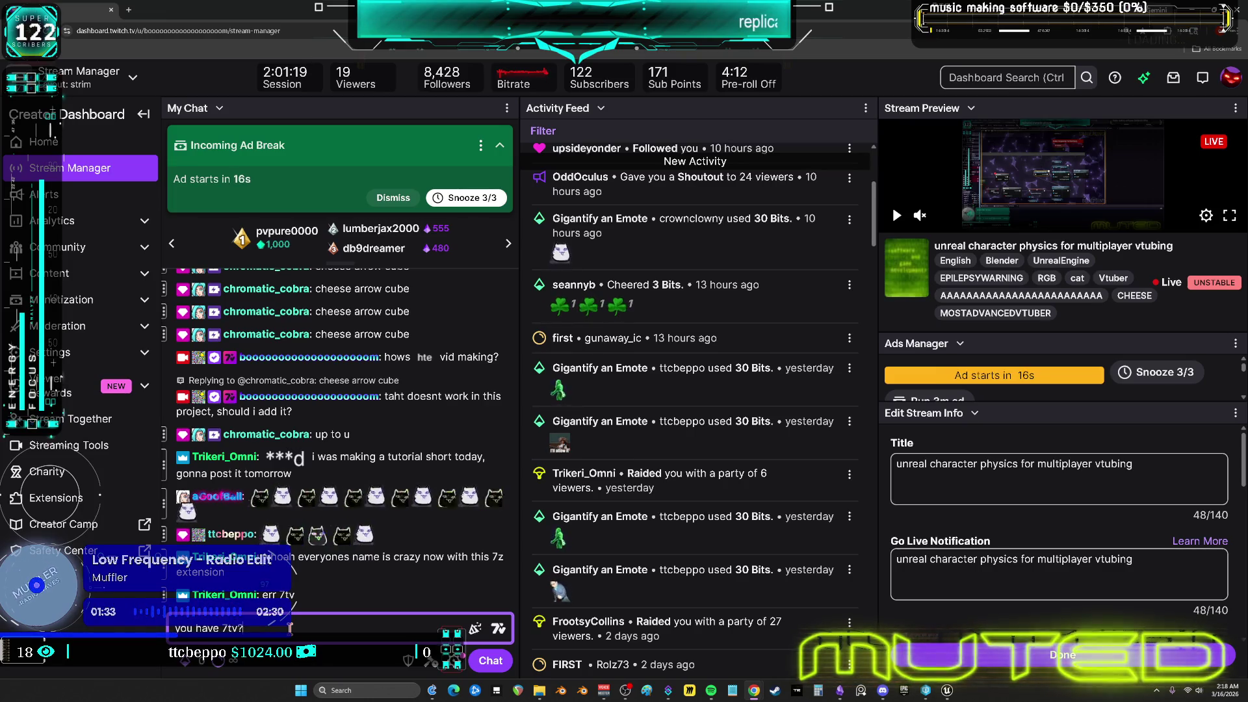
key(Return)
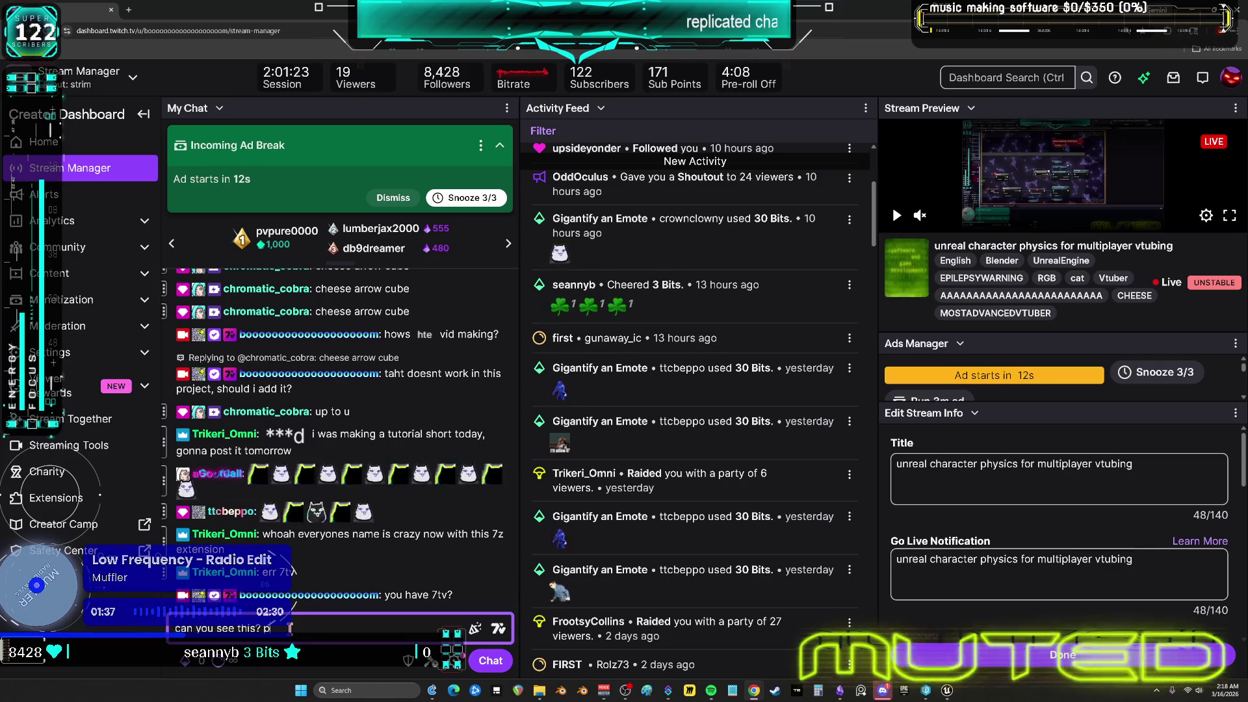
key(Return)
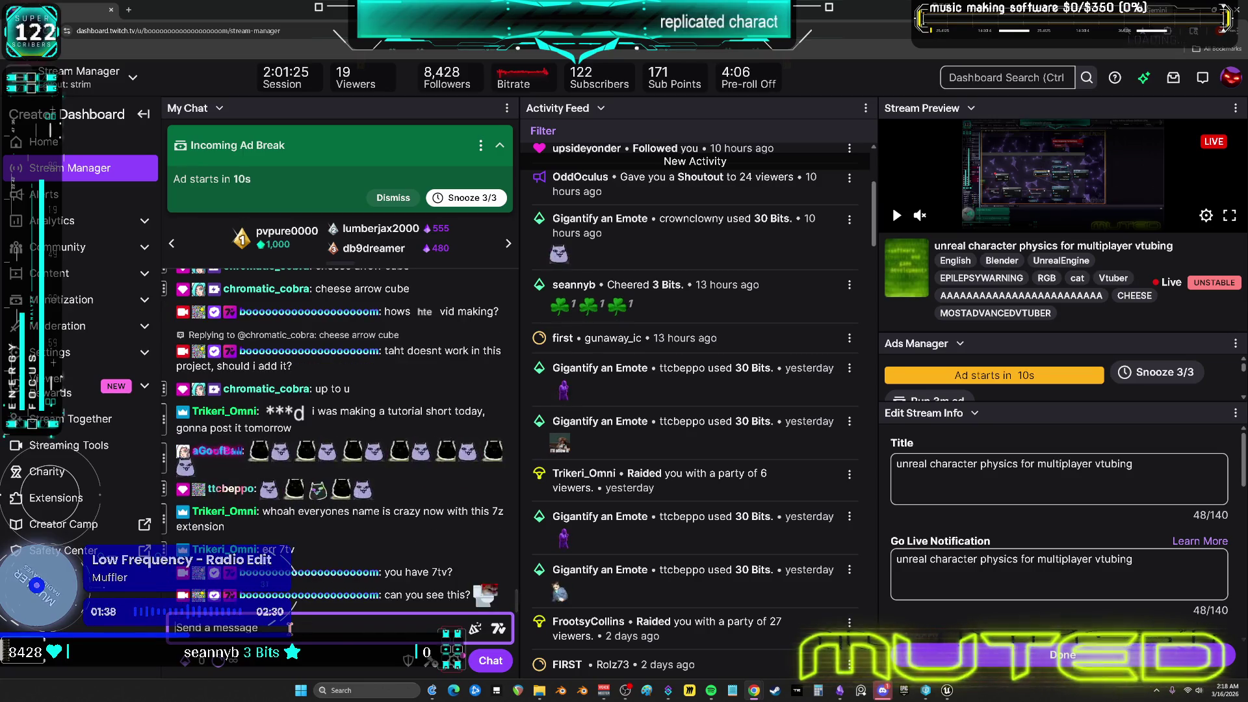
Zoom the dashboard page to 200% and start drafting a new chat message
key(ctrl+plus)
key(ctrl+plus)
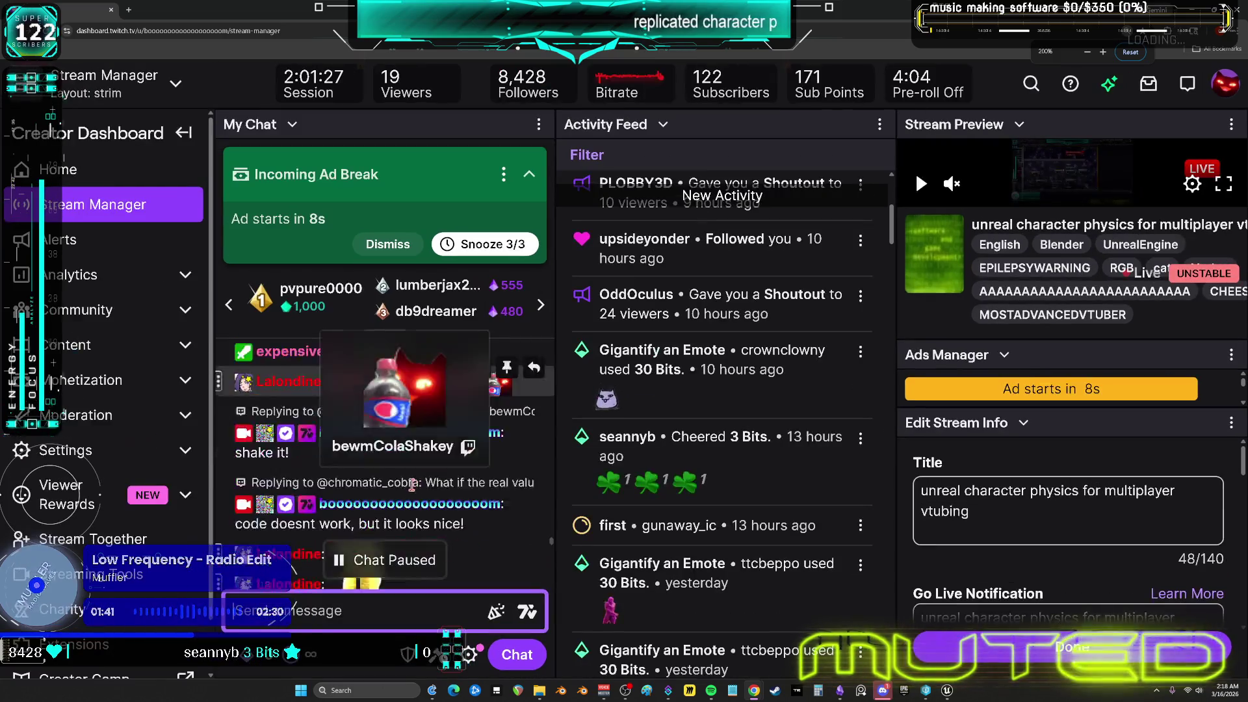
scroll(550, 487, down, 5)
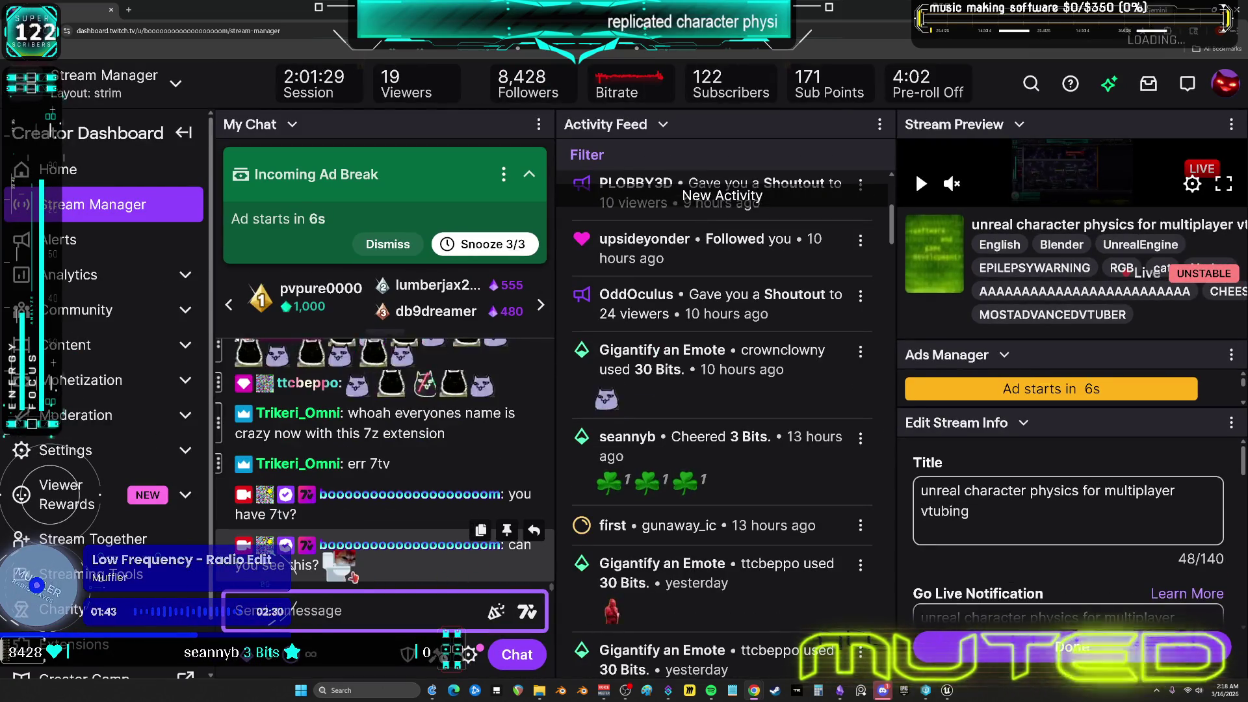
mouse_move(343, 573)
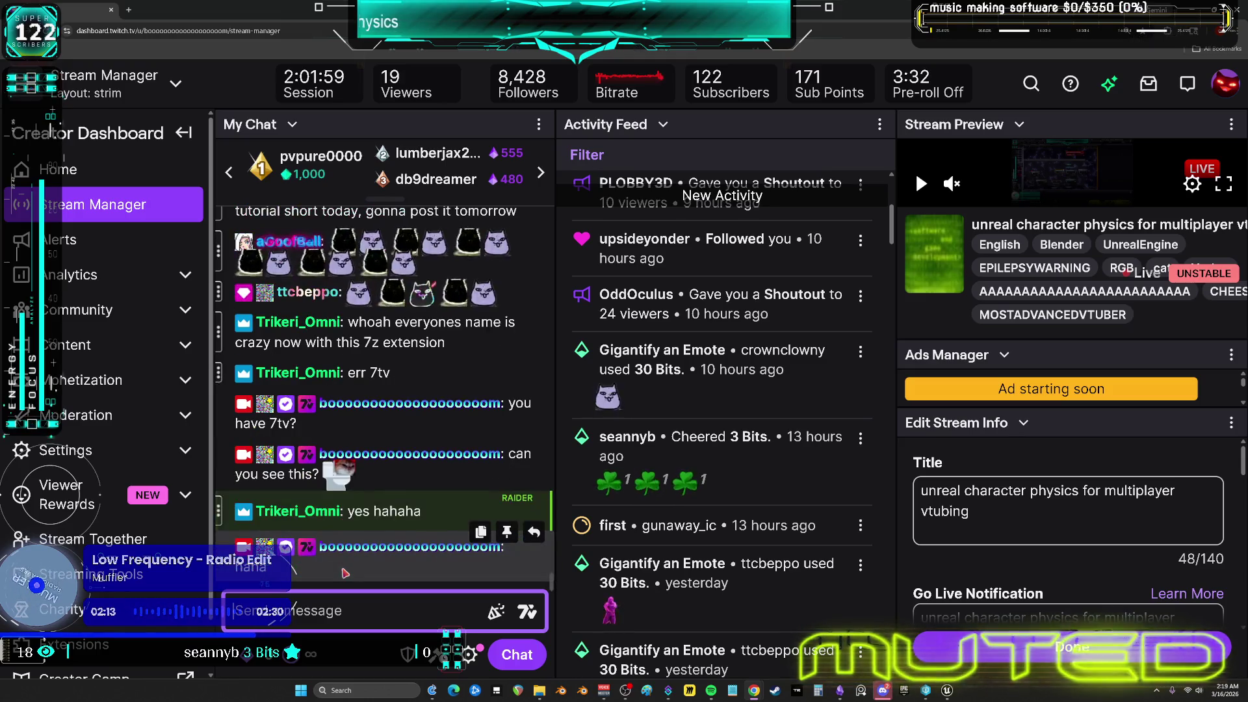
text(poo)
key(BackSpace)
key(BackSpace)
key(BackSpace)
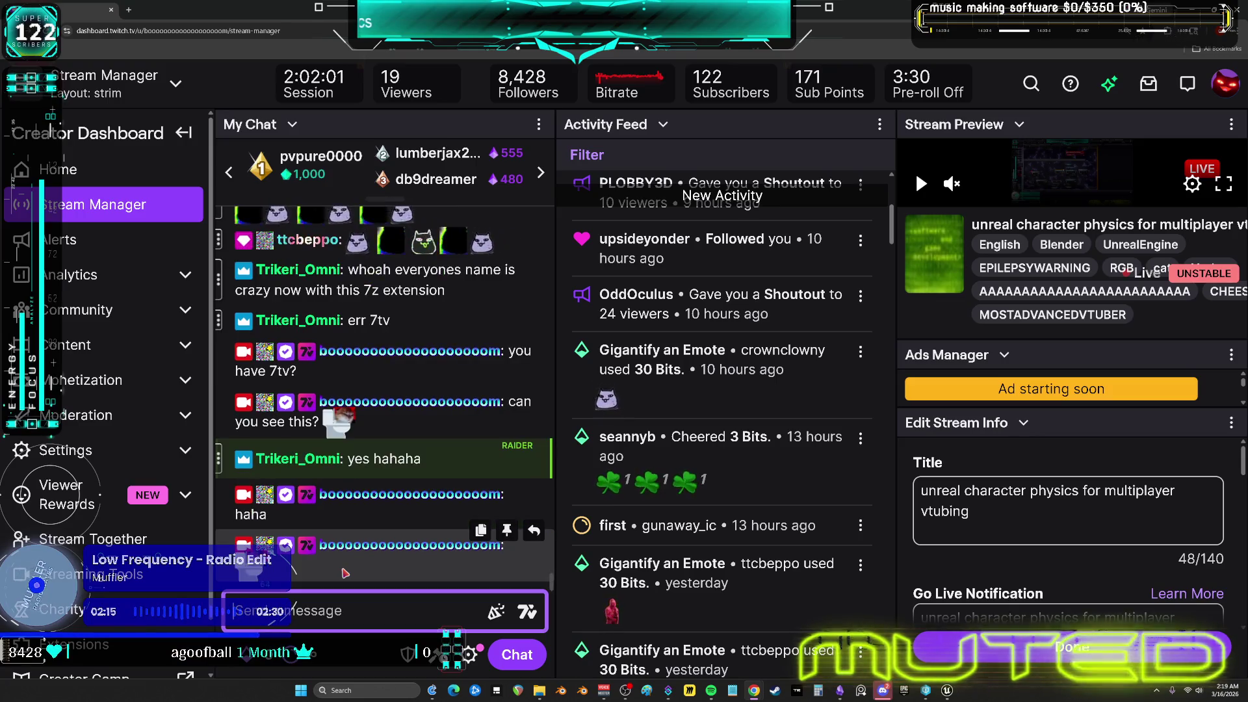
Send a pooping emote message, then resend it with two more catWait emotes appended
text(cat)
key(Return)
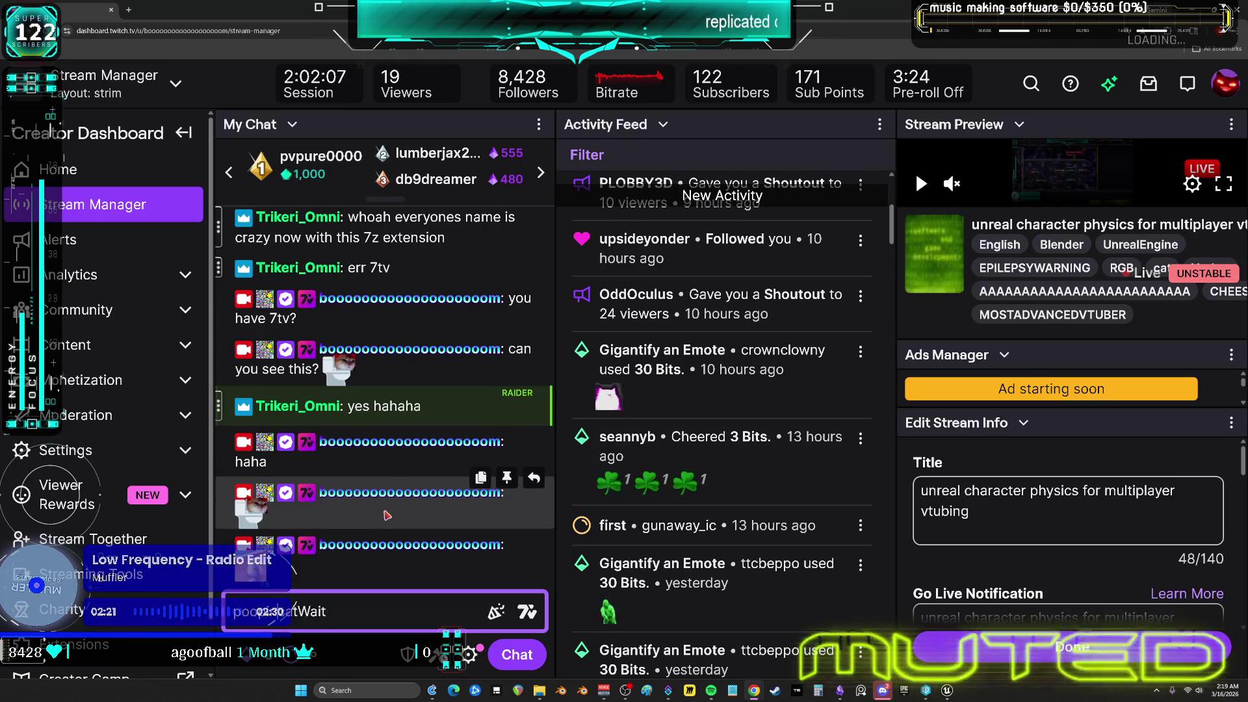
key(Return)
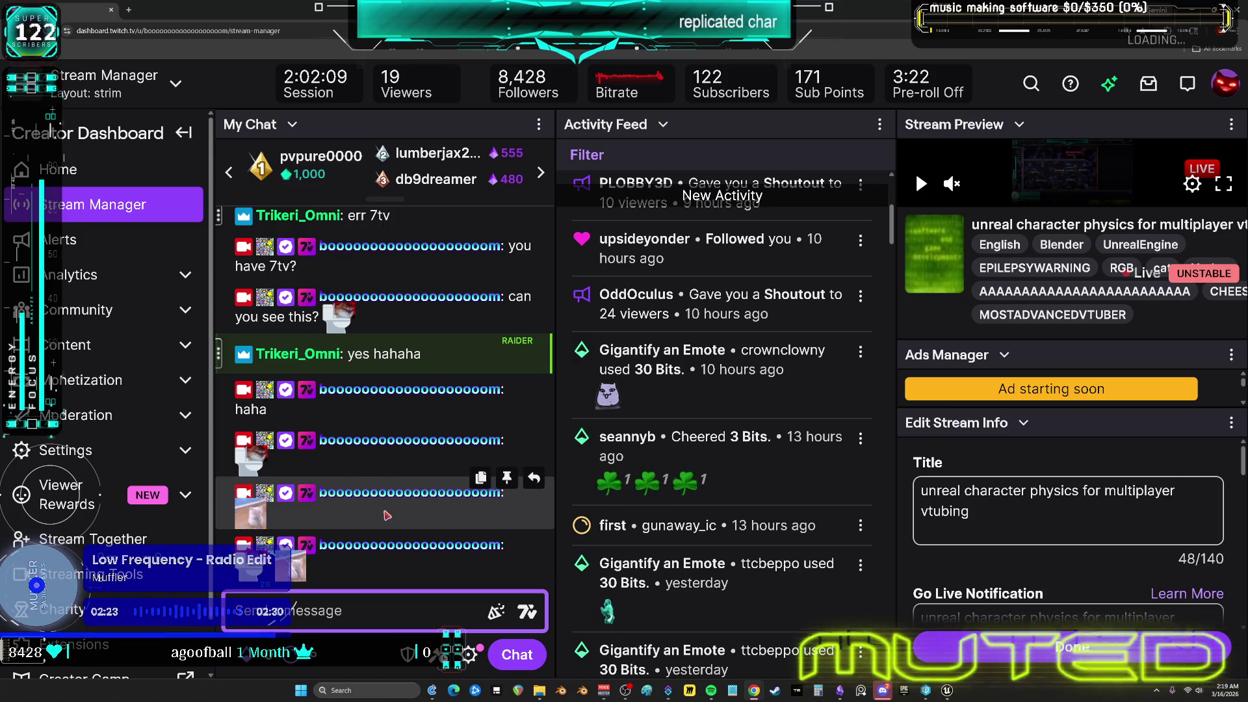
key(Up)
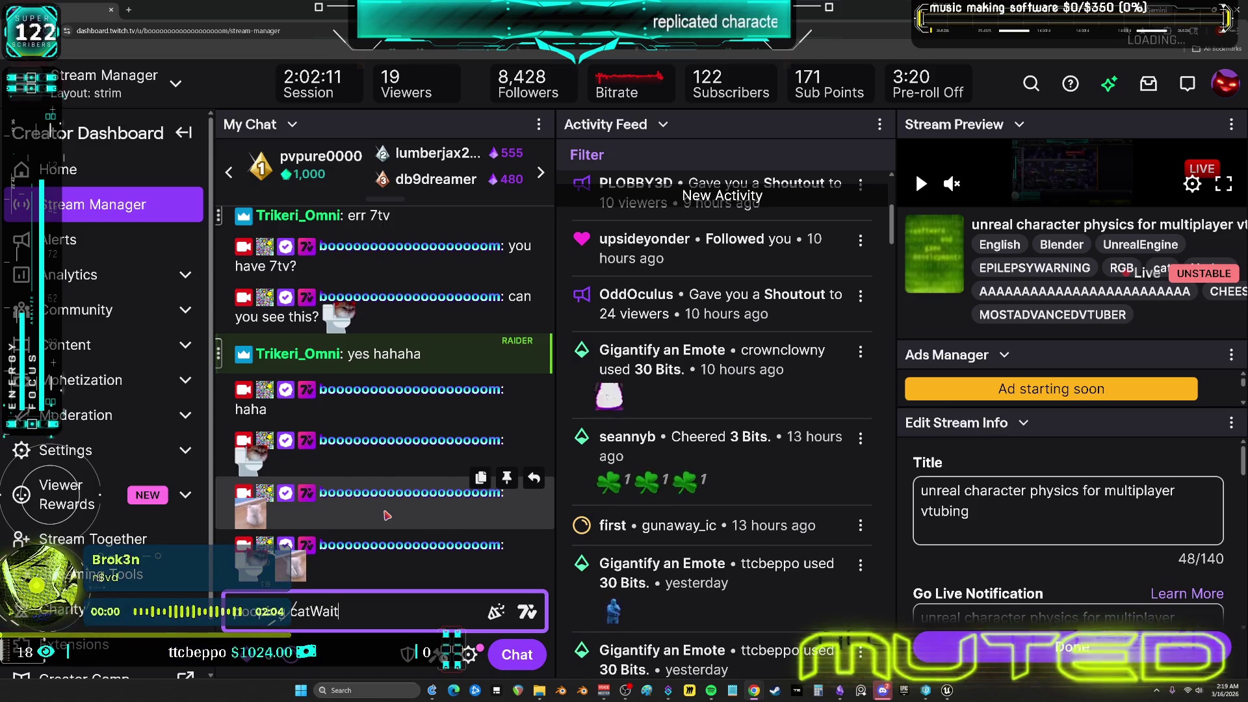
text(catWait catWait)
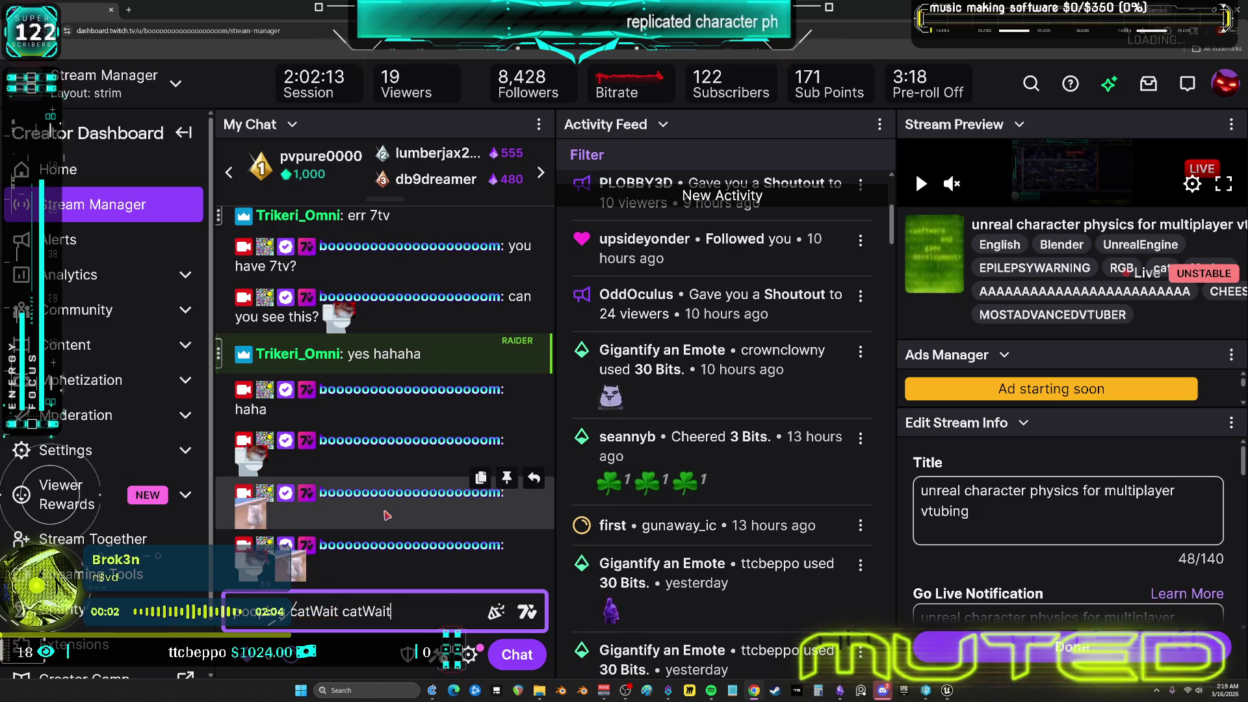
key(Return)
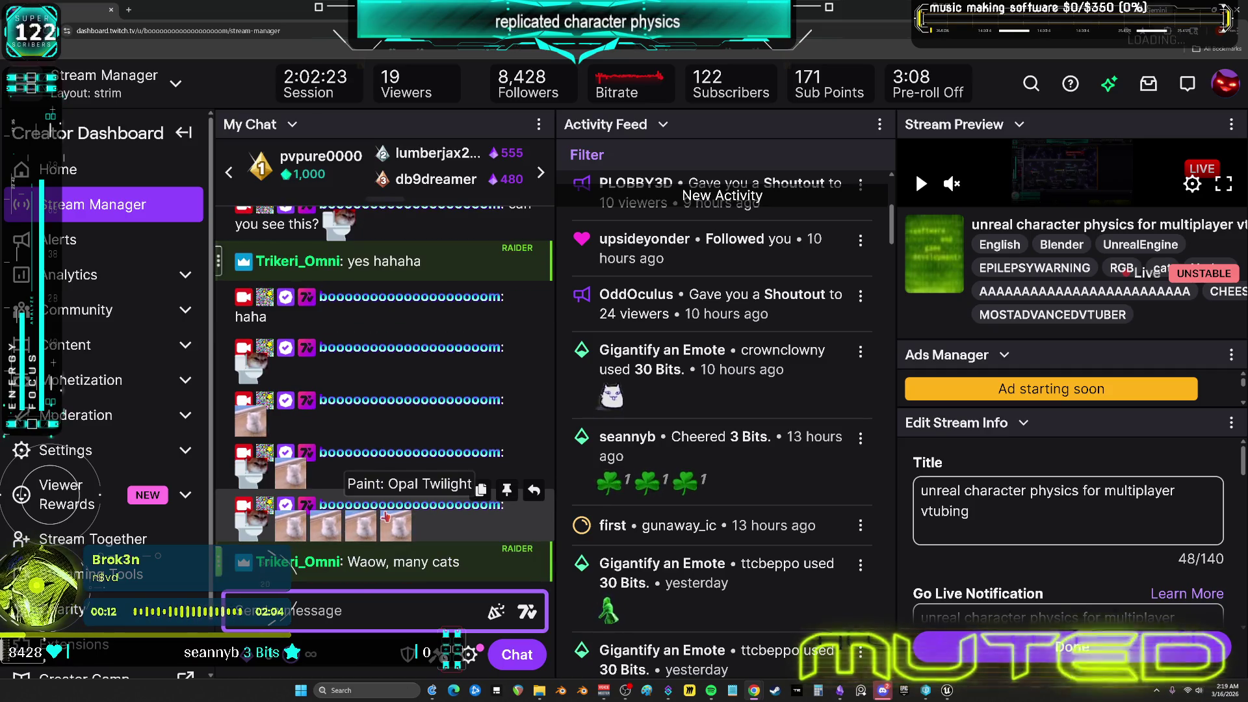
click(527, 611)
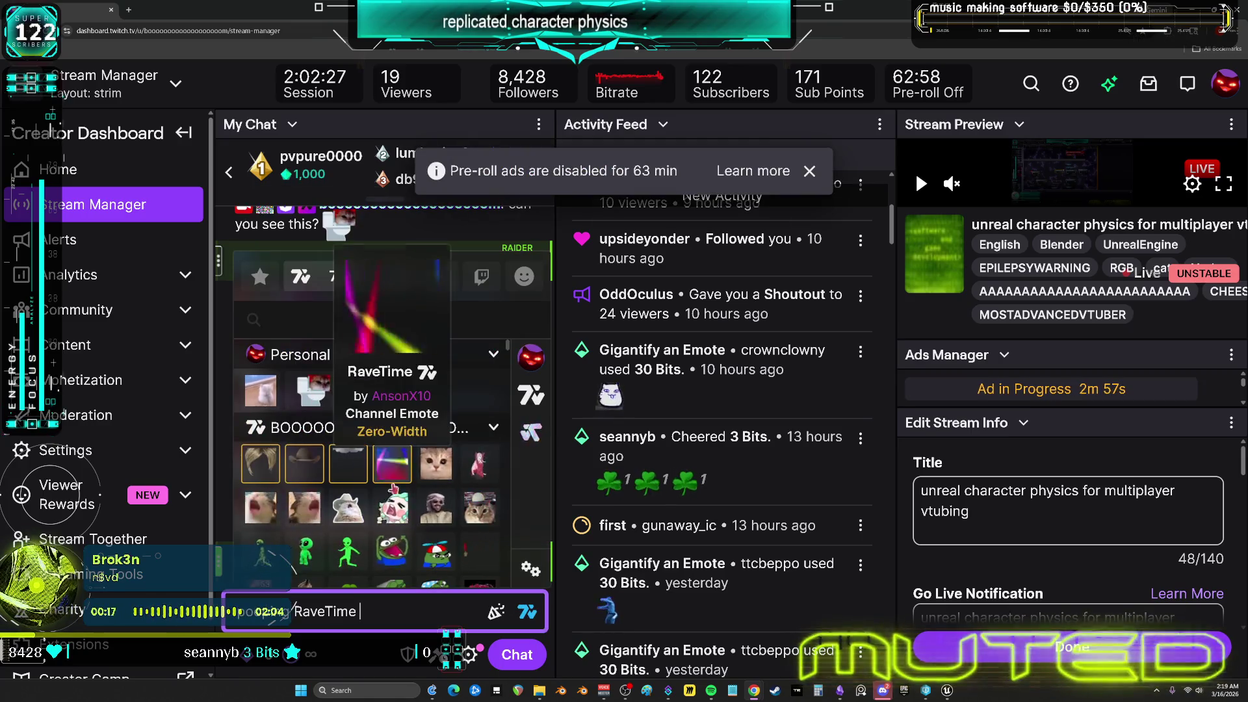
Close the 7TV emote list and return to the chat box
click(475, 614)
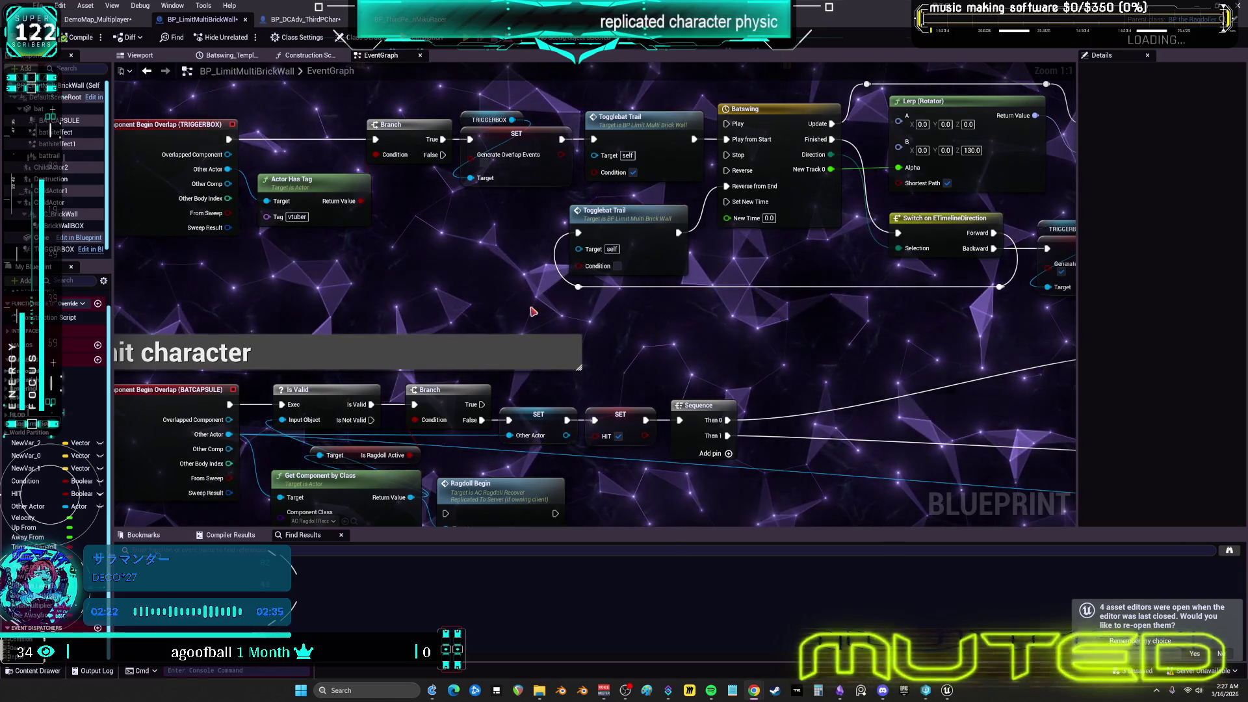
Delete the Ragdoll Begin node, leaving Get Component by Class after the Sequence logic
scroll(583, 316, down, 1)
mouse_move(583, 316)
mouse_down()
mouse_move(639, 261)
mouse_move(639, 236)
mouse_up()
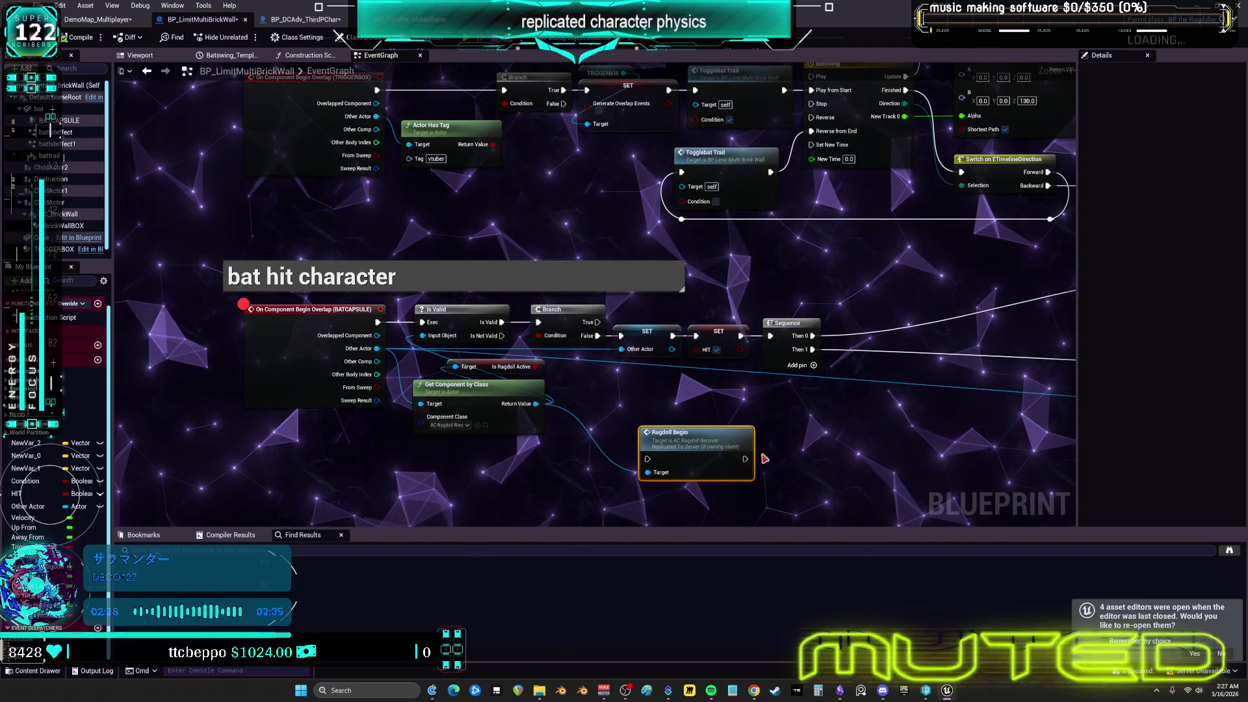
key(Delete)
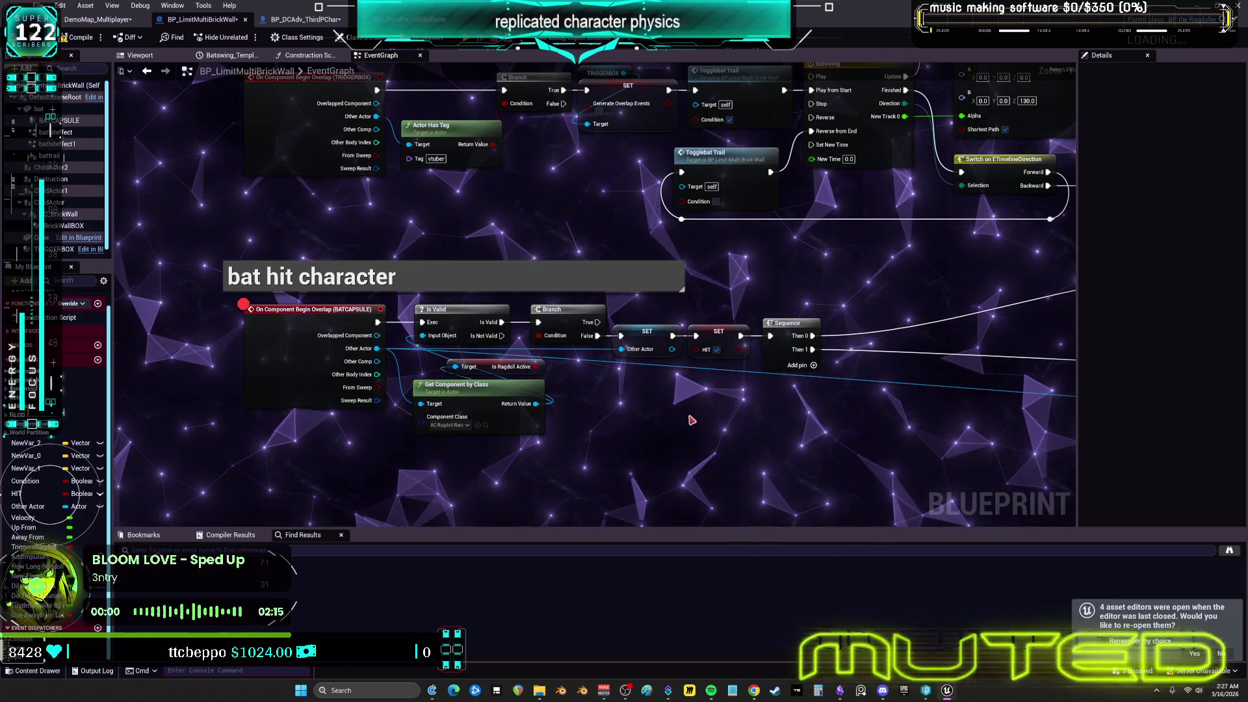
drag(671, 398, 563, 376)
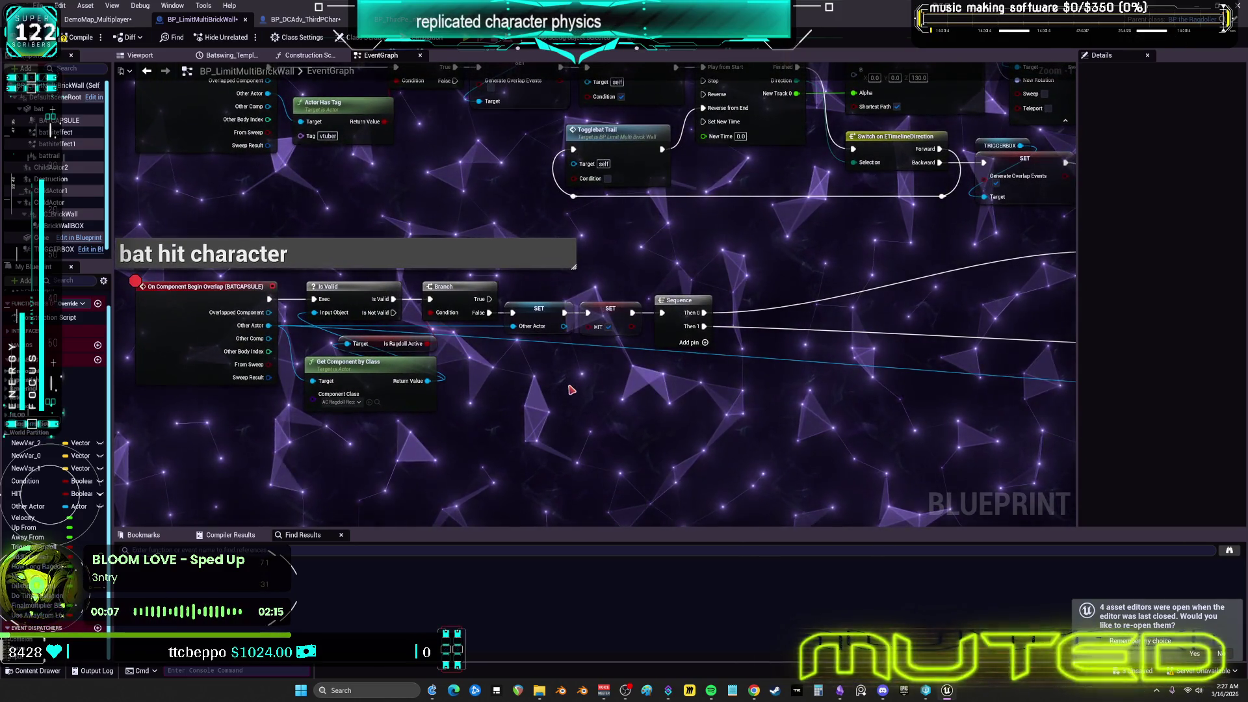
Add a Do Once node to the bat hit character logic
right_click(571, 390)
text(do once)
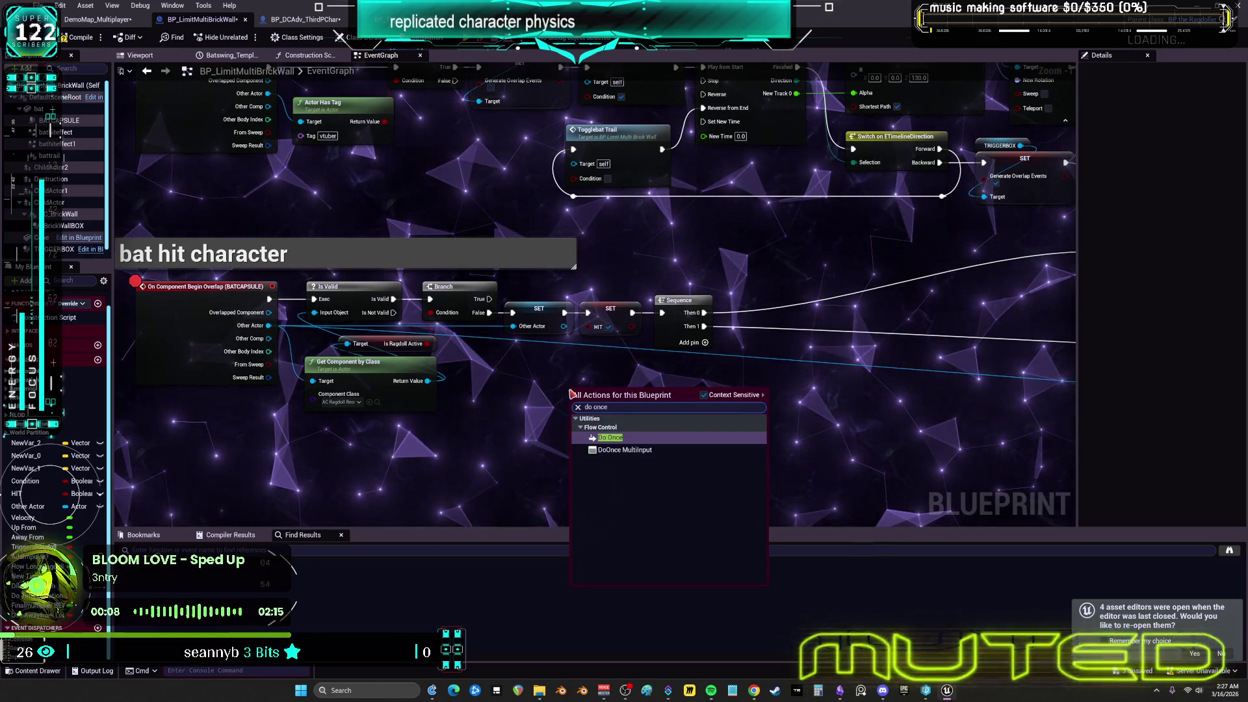
key(Return)
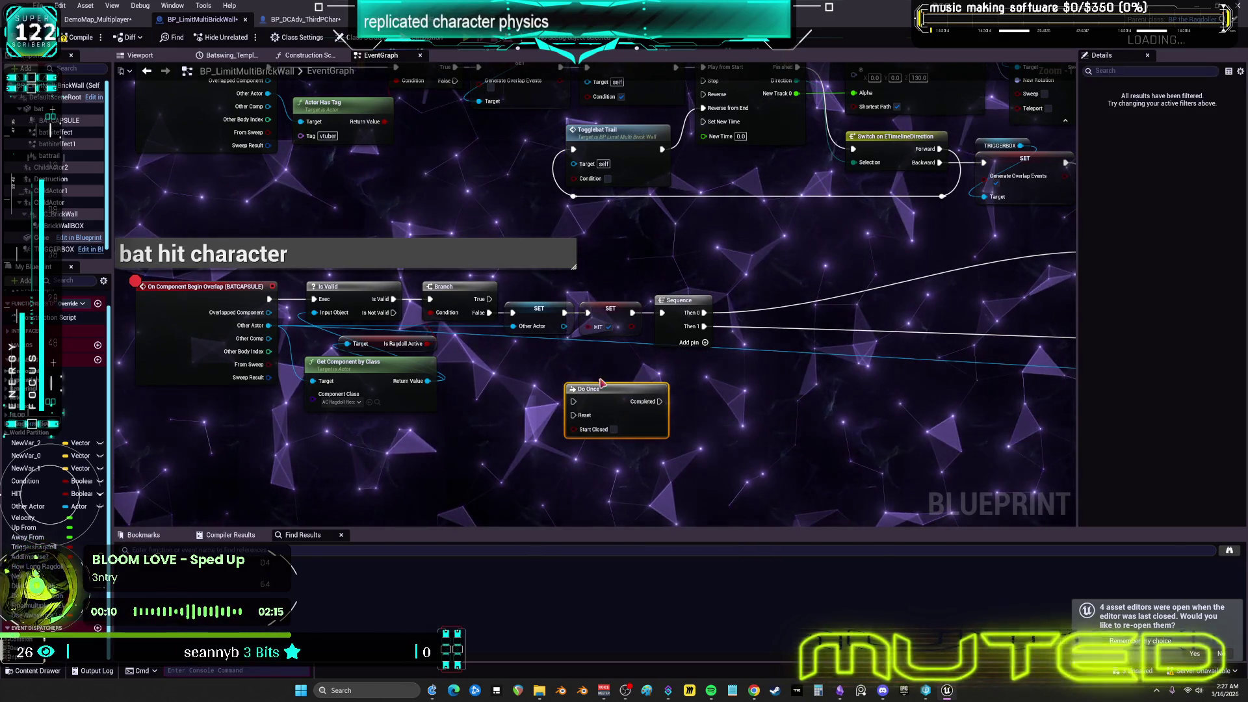
drag(601, 384, 565, 380)
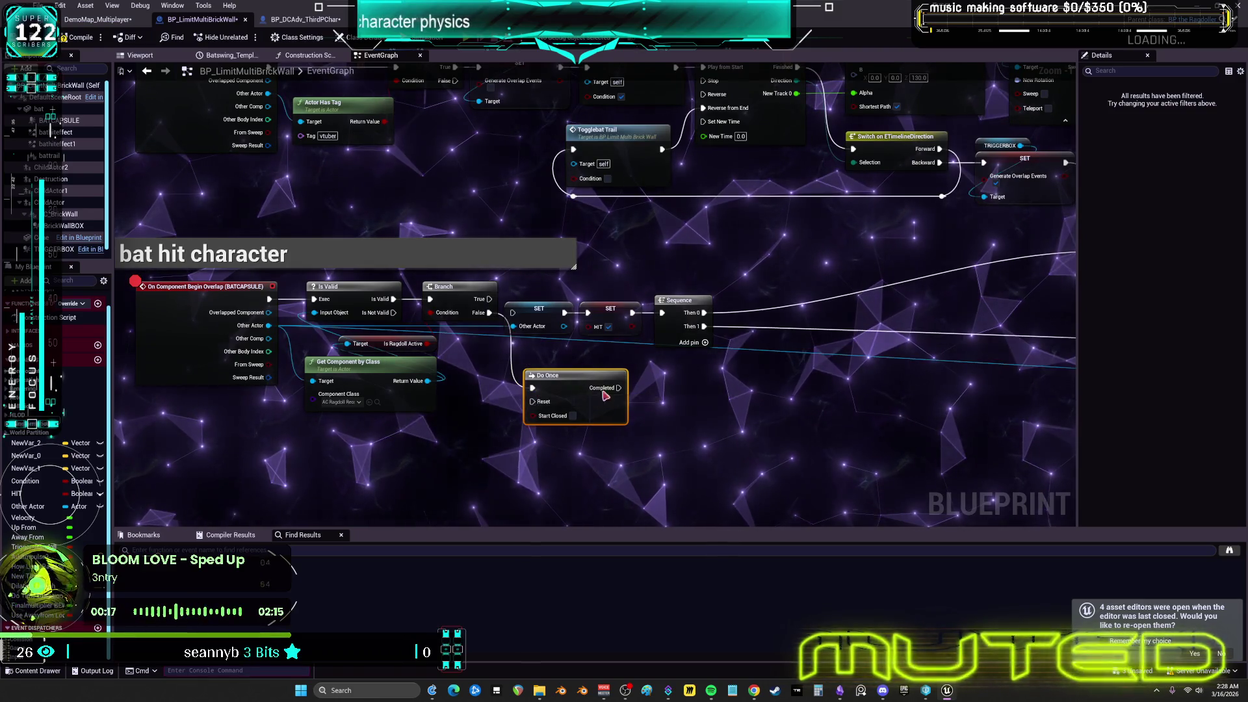
click(679, 300)
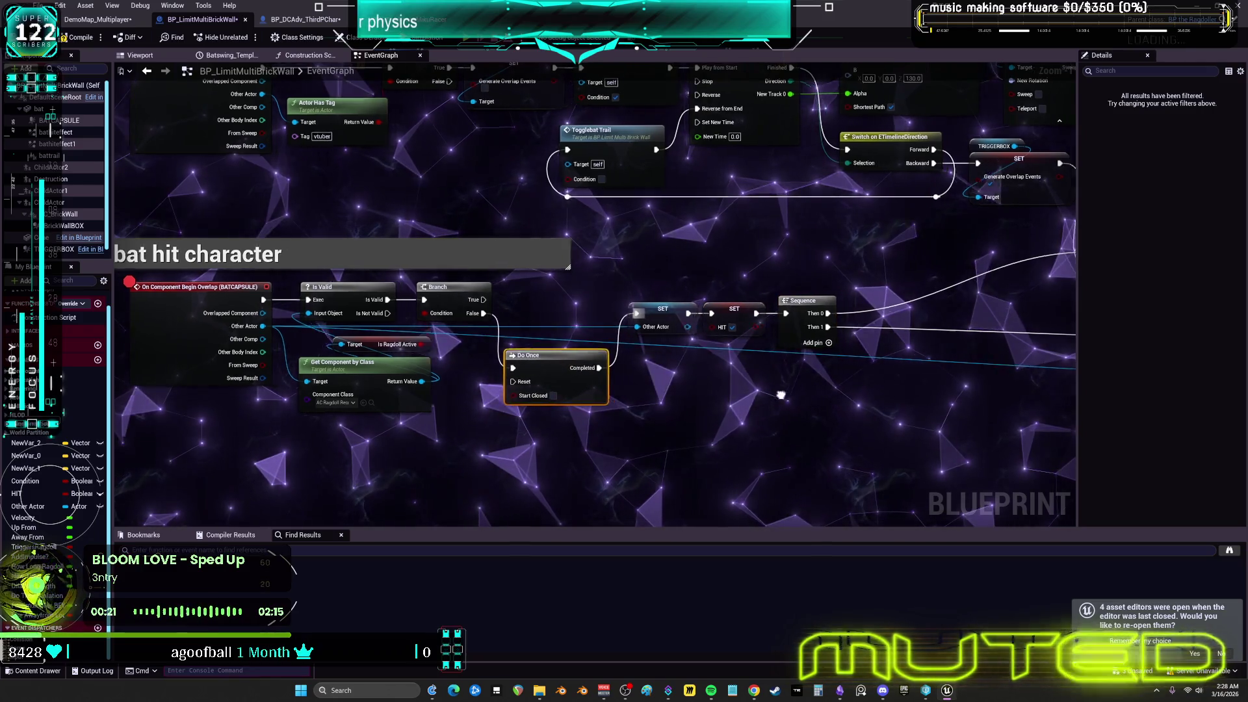
Wire the BPI Skeletal Impulse output back to the Do Once node's Reset pin
scroll(715, 338, down, 2)
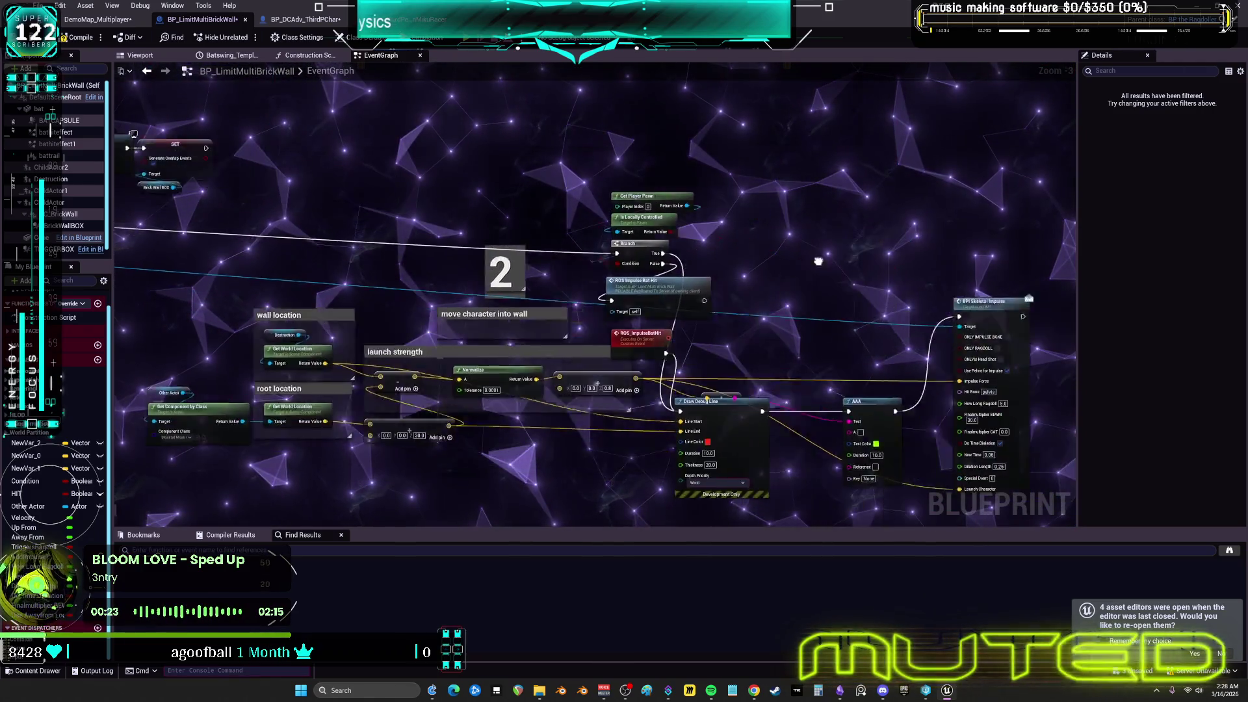
drag(818, 261, 704, 246)
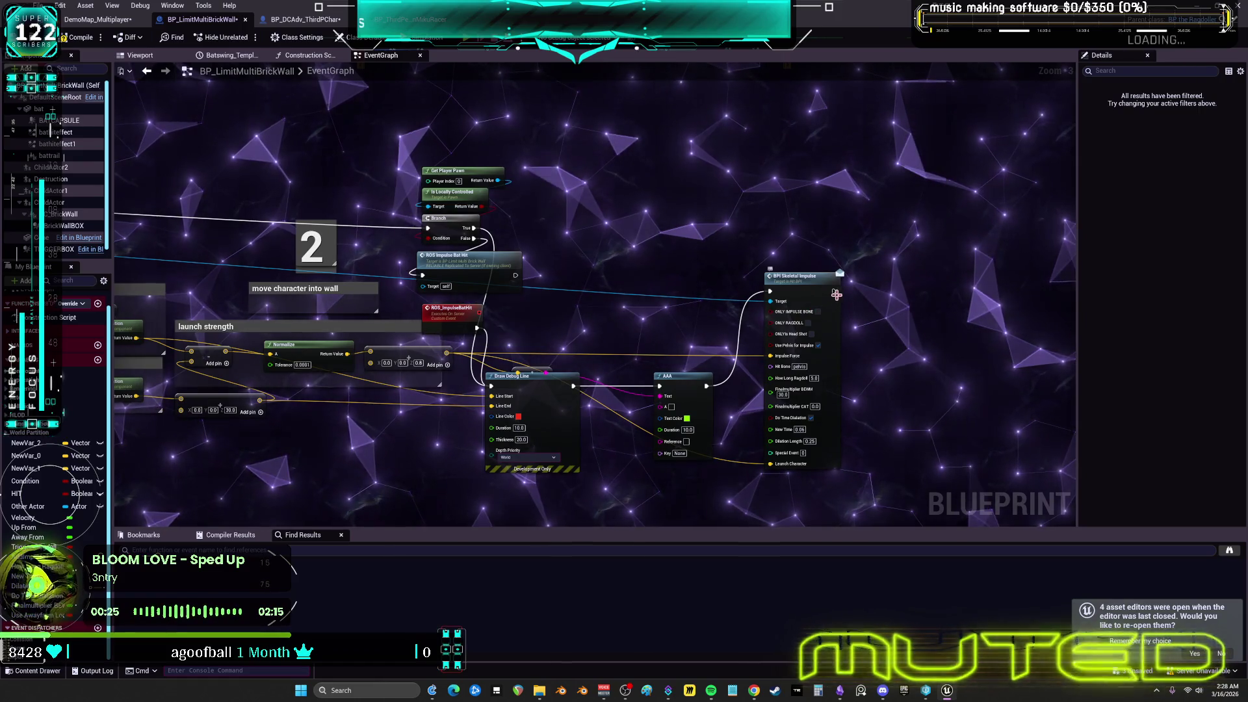
drag(836, 294, 835, 293)
mouse_move(862, 434)
mouse_down()
mouse_move(852, 474)
mouse_move(126, 412)
mouse_move(111, 431)
mouse_move(397, 194)
mouse_up()
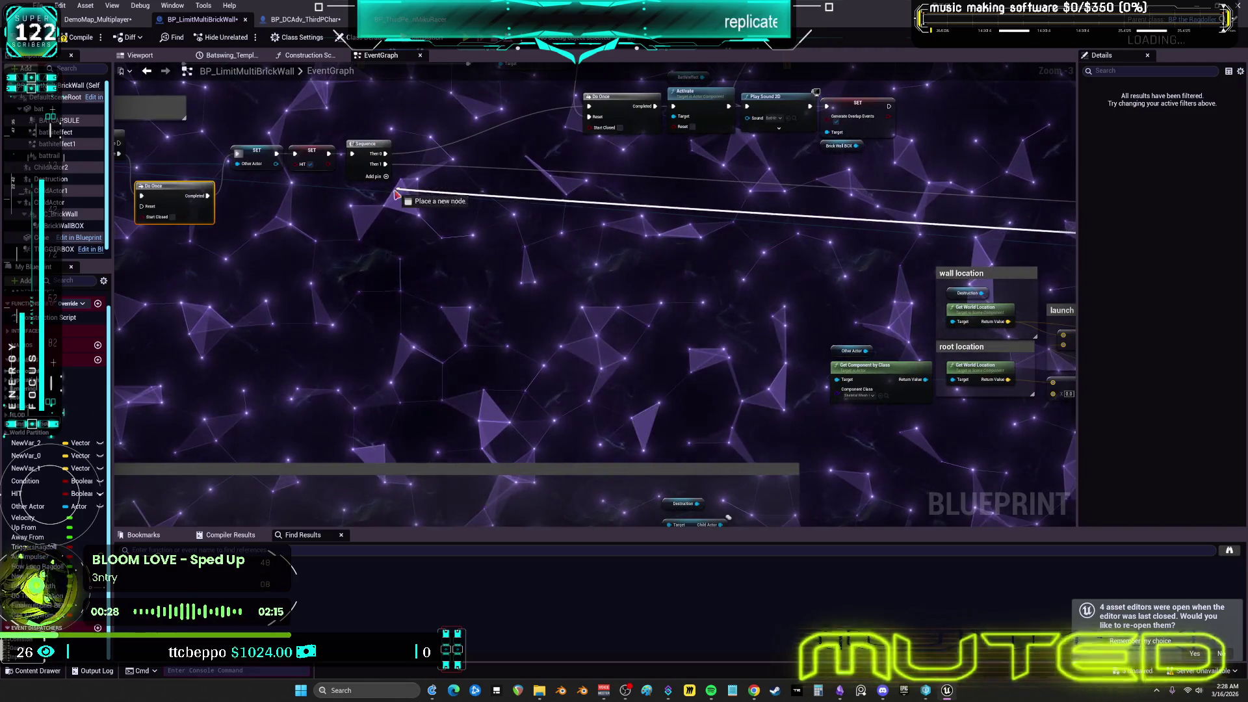
mouse_move(116, 182)
mouse_down()
mouse_move(473, 239)
mouse_move(429, 209)
mouse_up()
scroll(515, 225, up, 3)
click(524, 203)
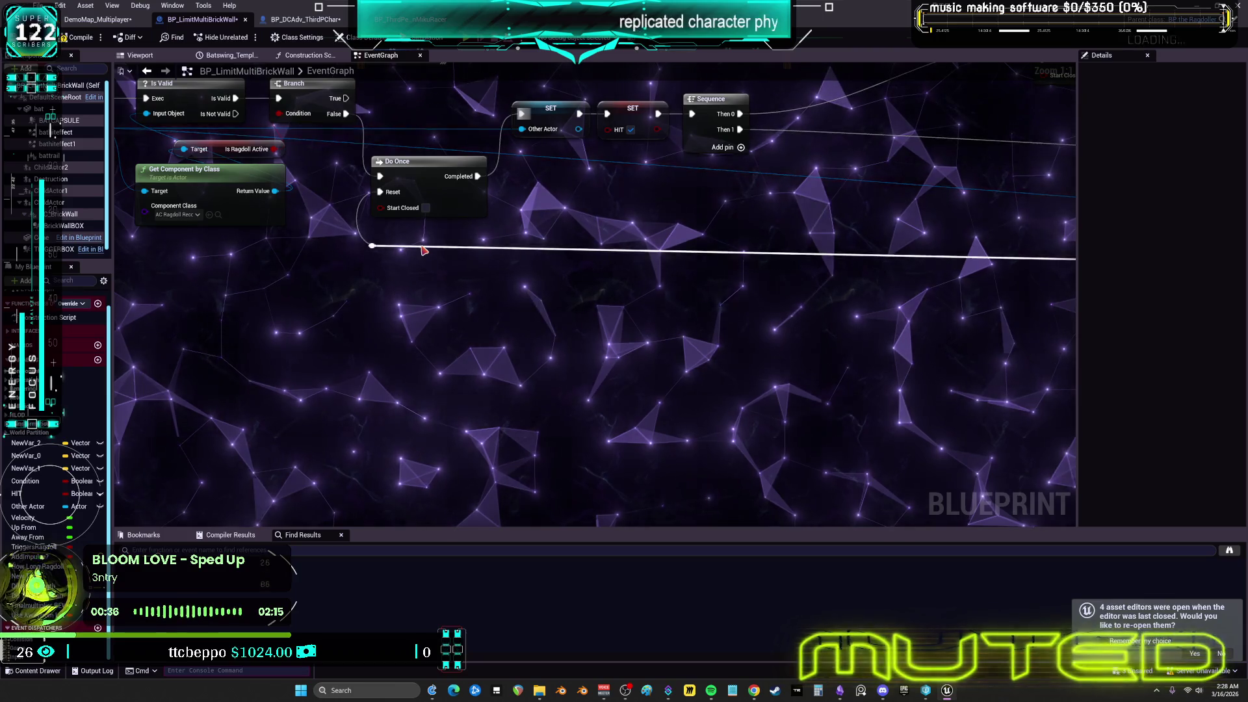
scroll(424, 250, down, 5)
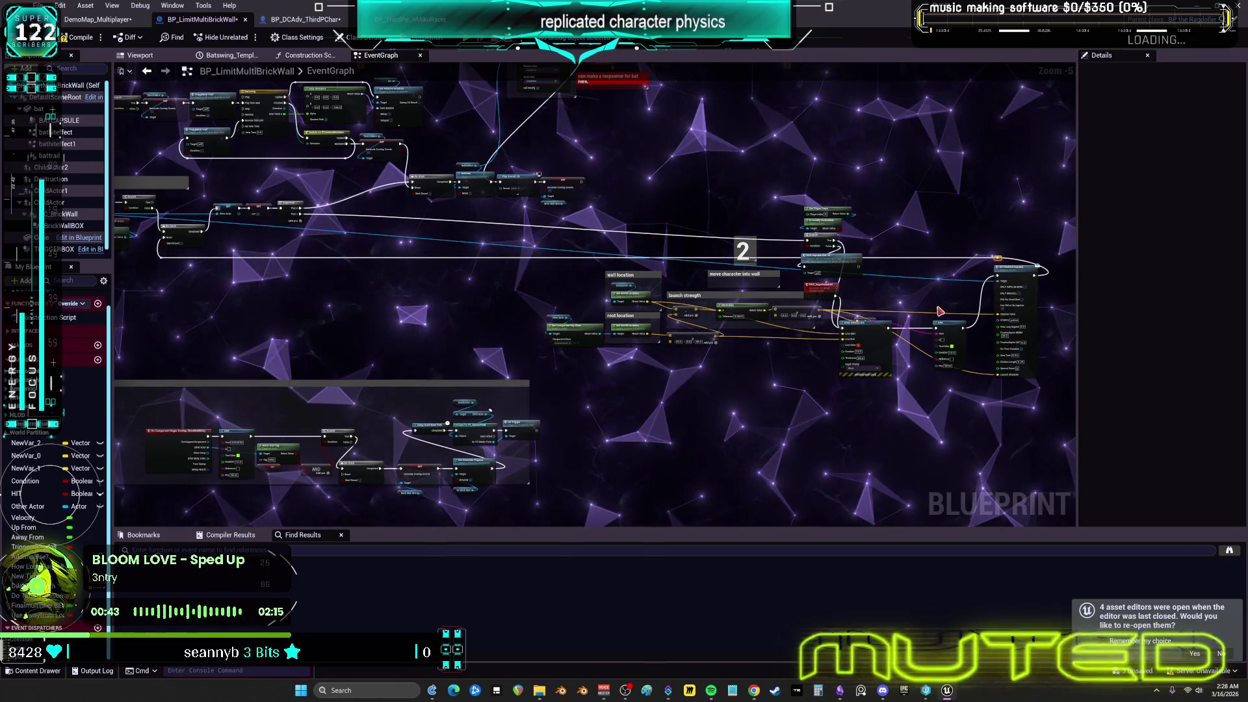
Select the Destruction variable near the wall location nodes to show its Child Actor type in Details
drag(797, 282, 708, 289)
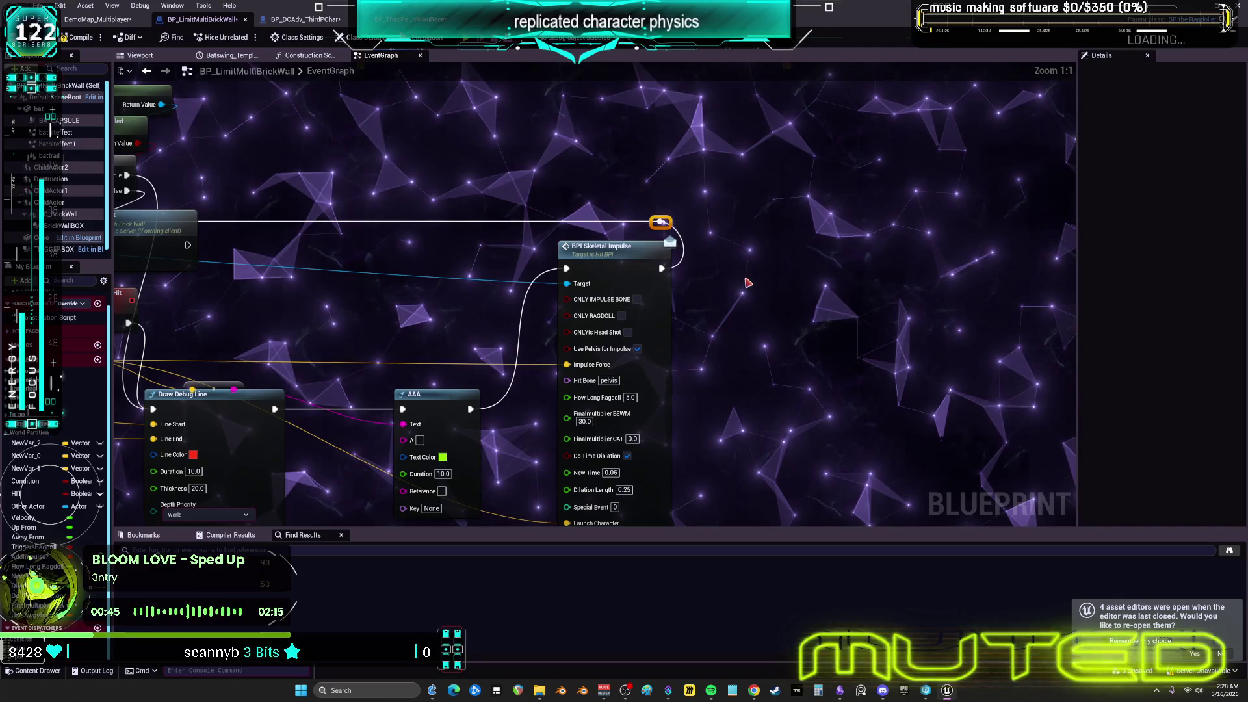
scroll(746, 287, down, 3)
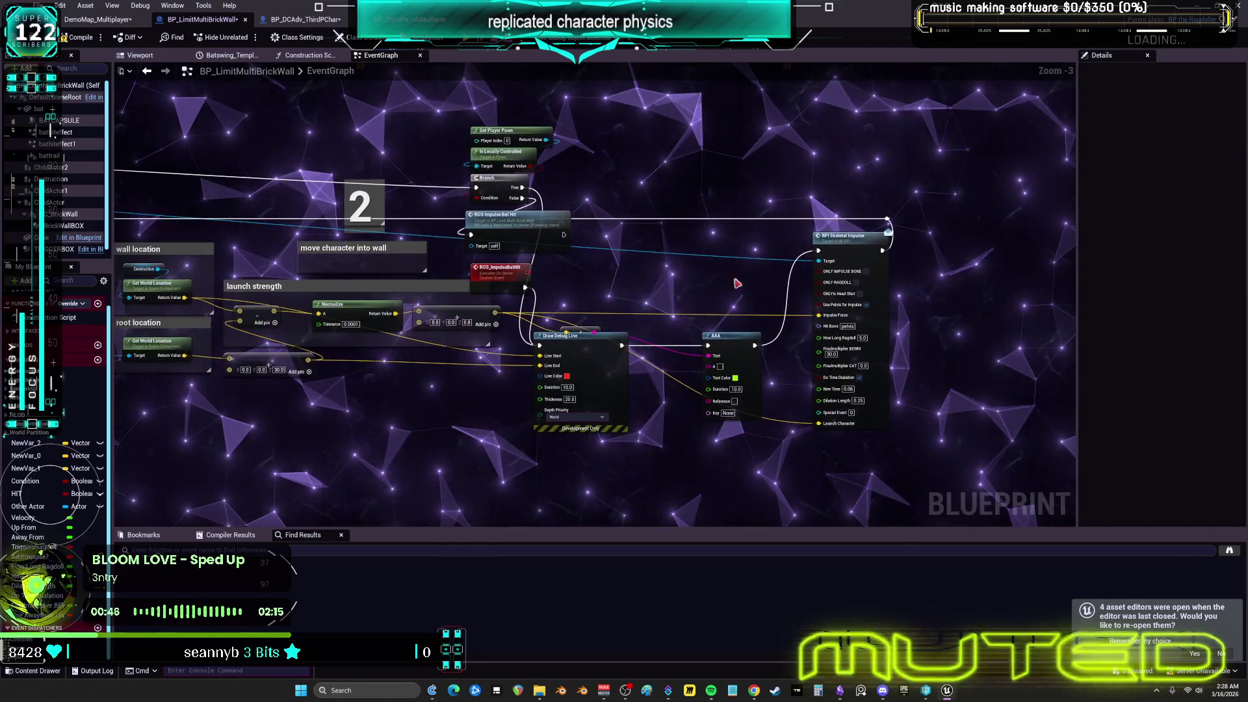
scroll(592, 328, up, 3)
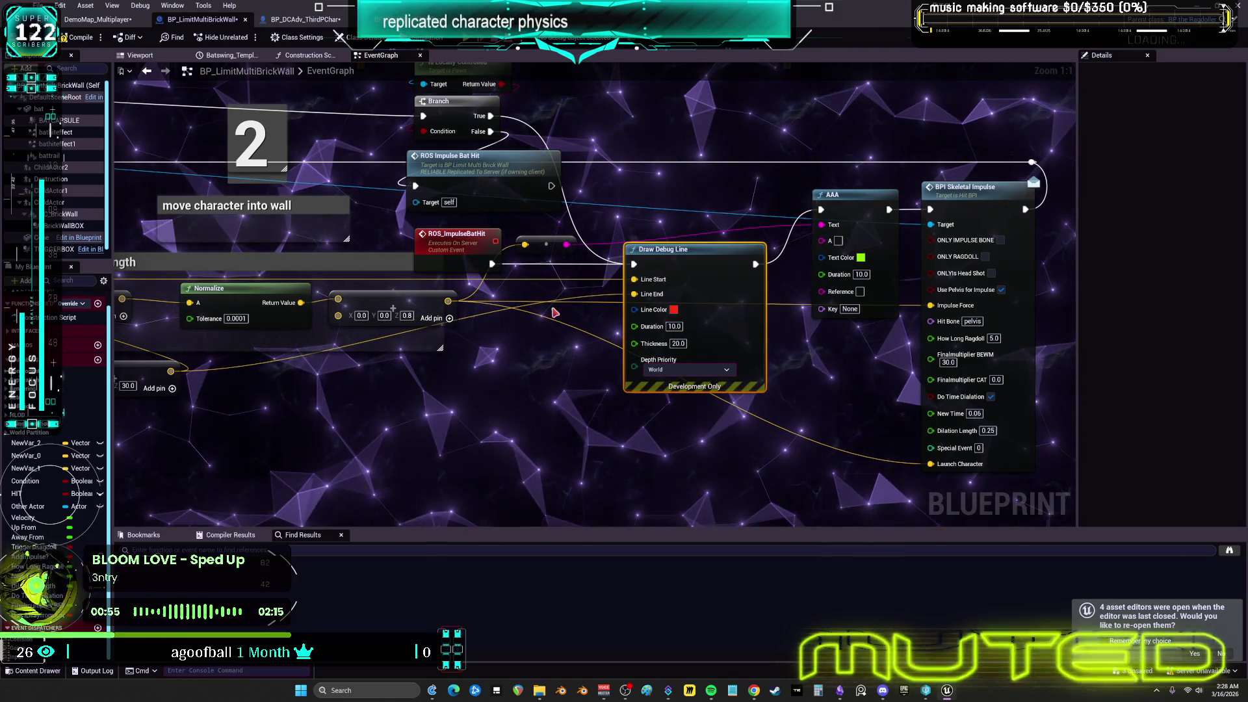
drag(285, 244, 762, 225)
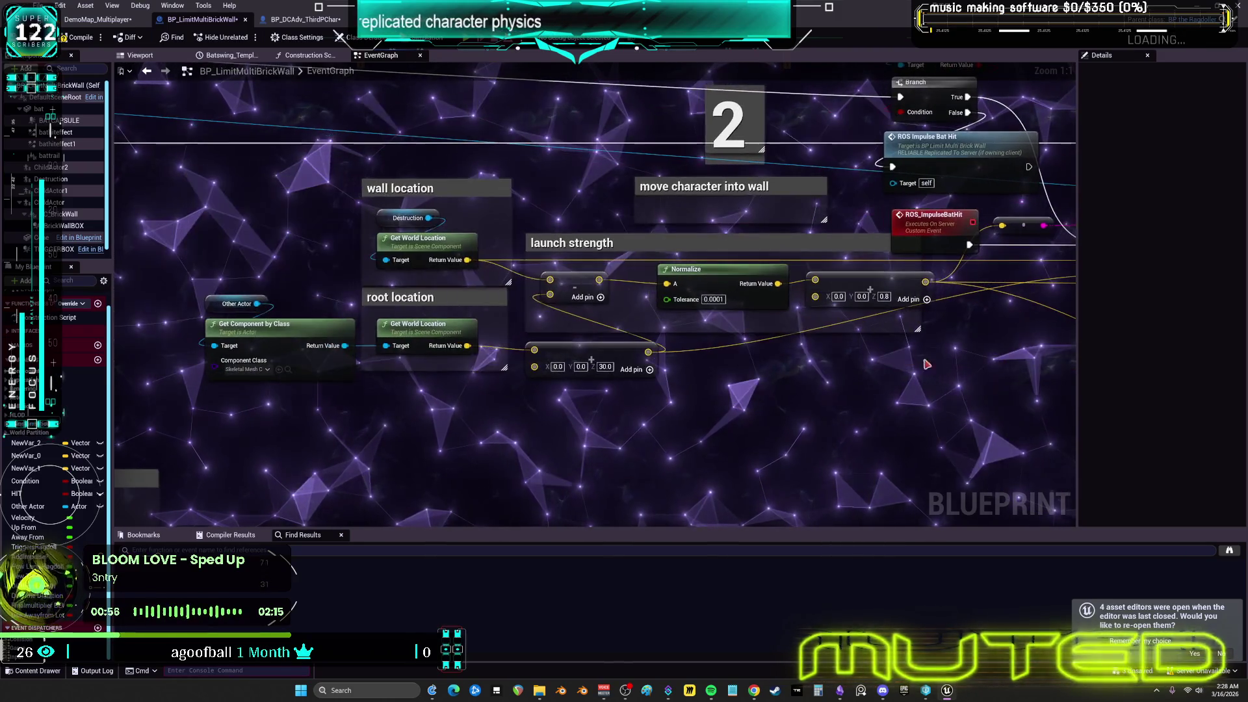
drag(366, 247, 467, 274)
click(489, 246)
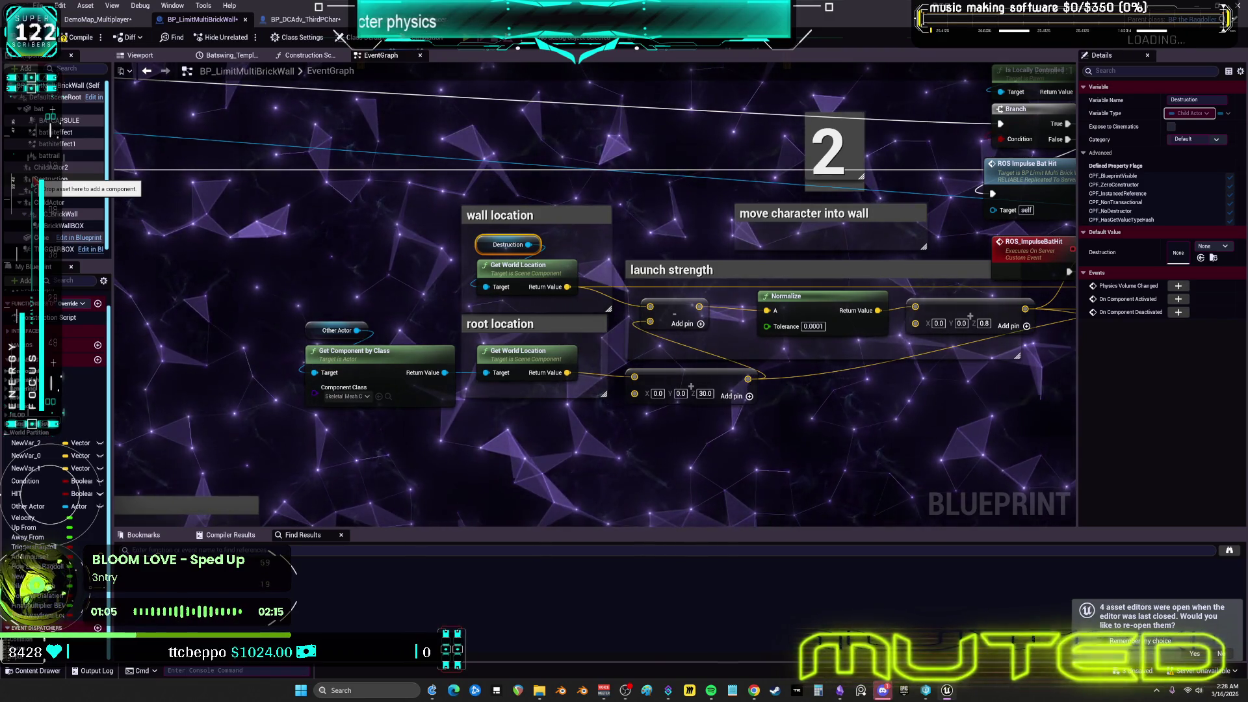
Move the 0, 0, 0.8 vector node and Normalize node lower, beneath the launch strength comment
drag(924, 403, 478, 351)
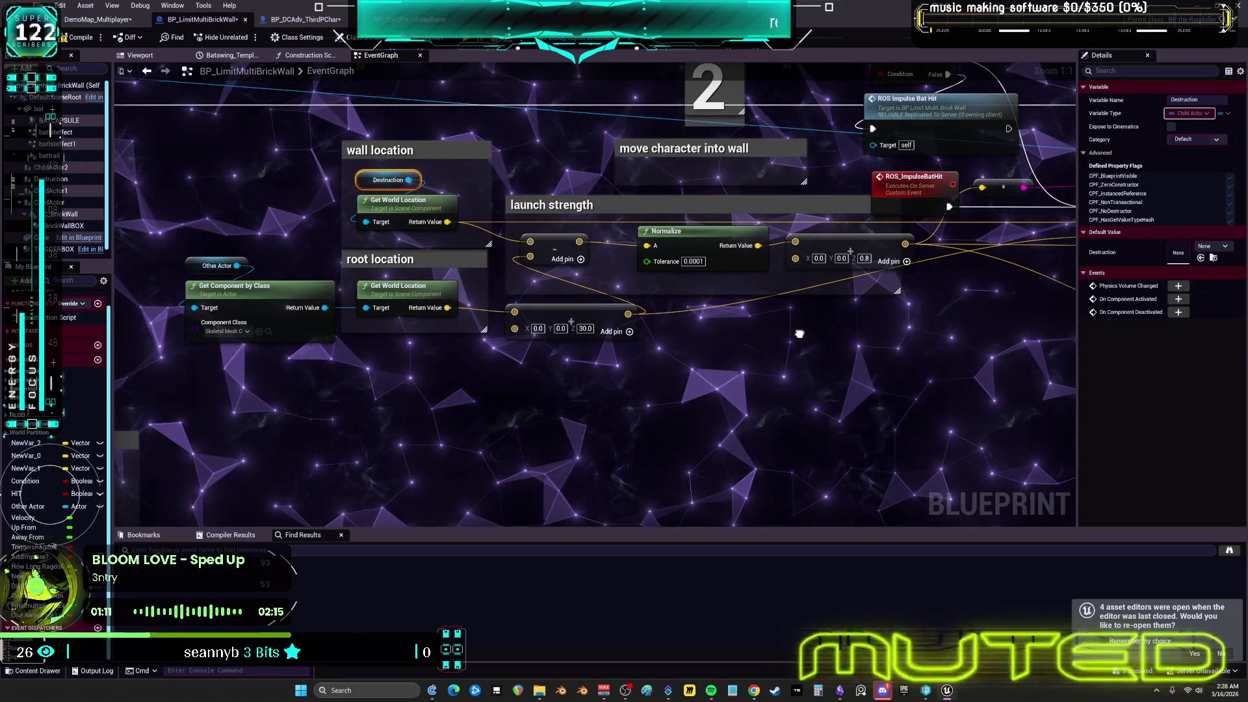
drag(799, 333, 656, 364)
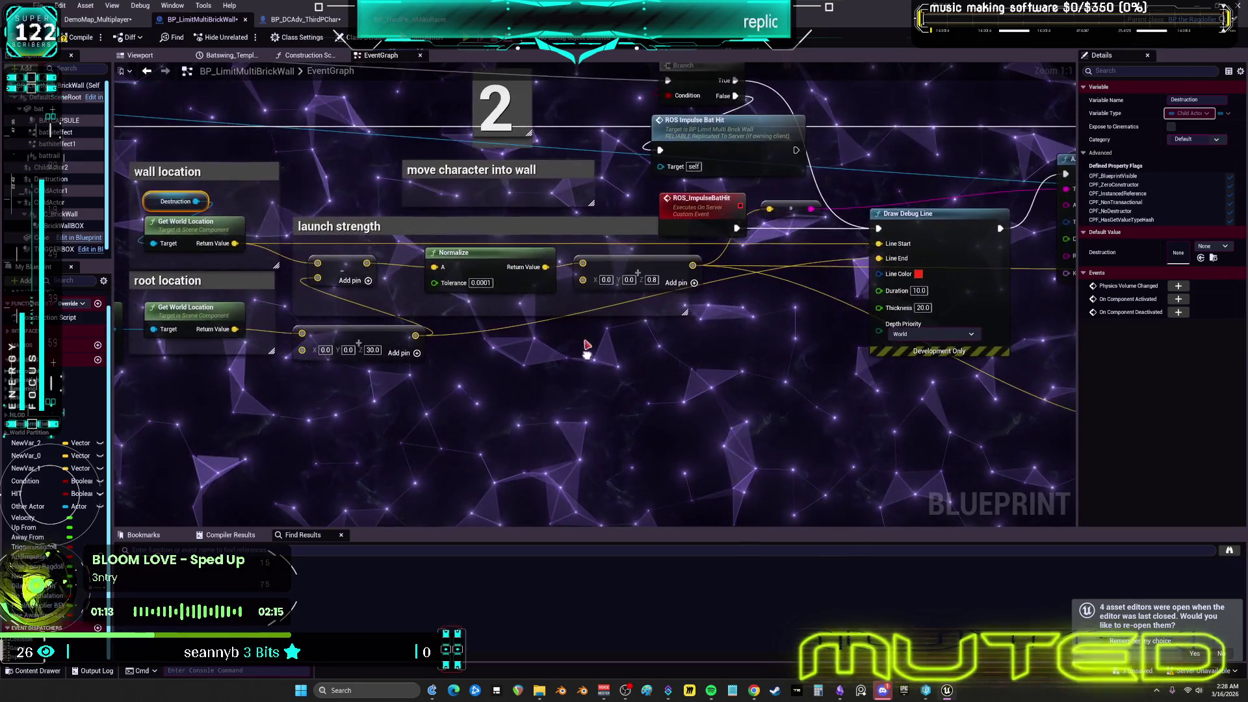
drag(587, 346, 587, 343)
drag(624, 266, 631, 389)
mouse_move(491, 259)
mouse_down()
mouse_move(513, 389)
mouse_move(190, 390)
mouse_up()
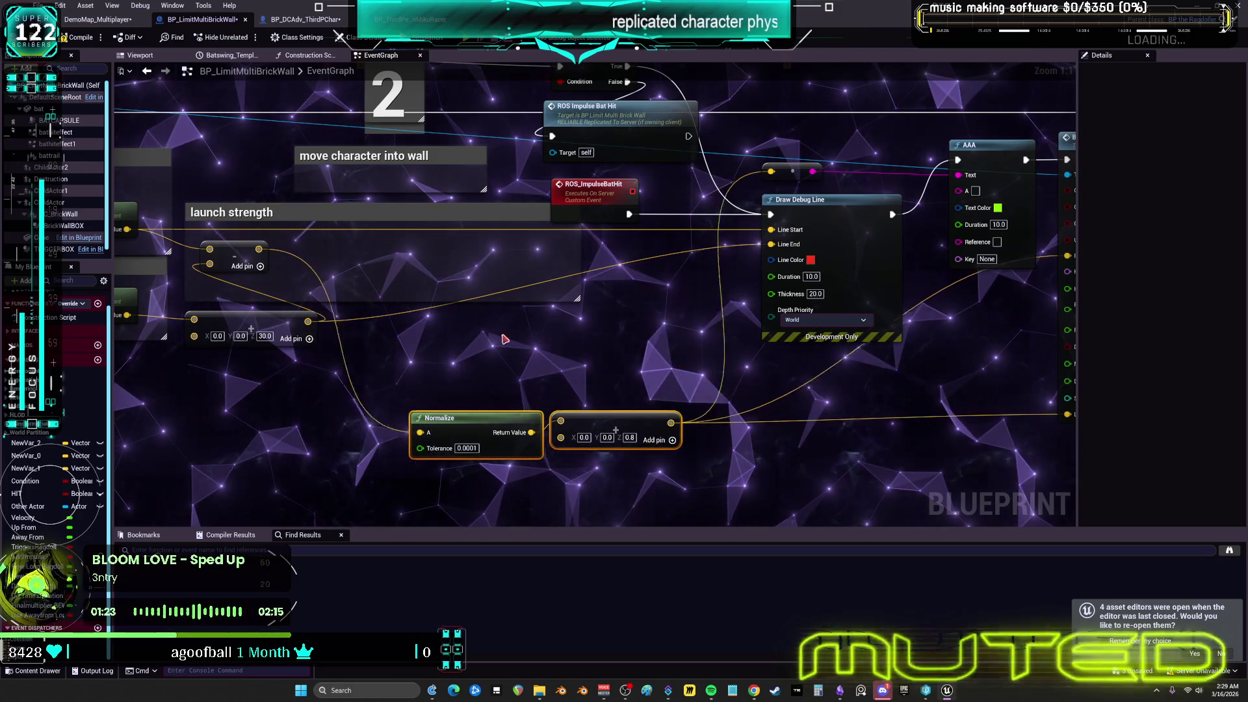
Nudge the root-location Get World Location node down and return to the overlap nodes
drag(453, 361, 812, 355)
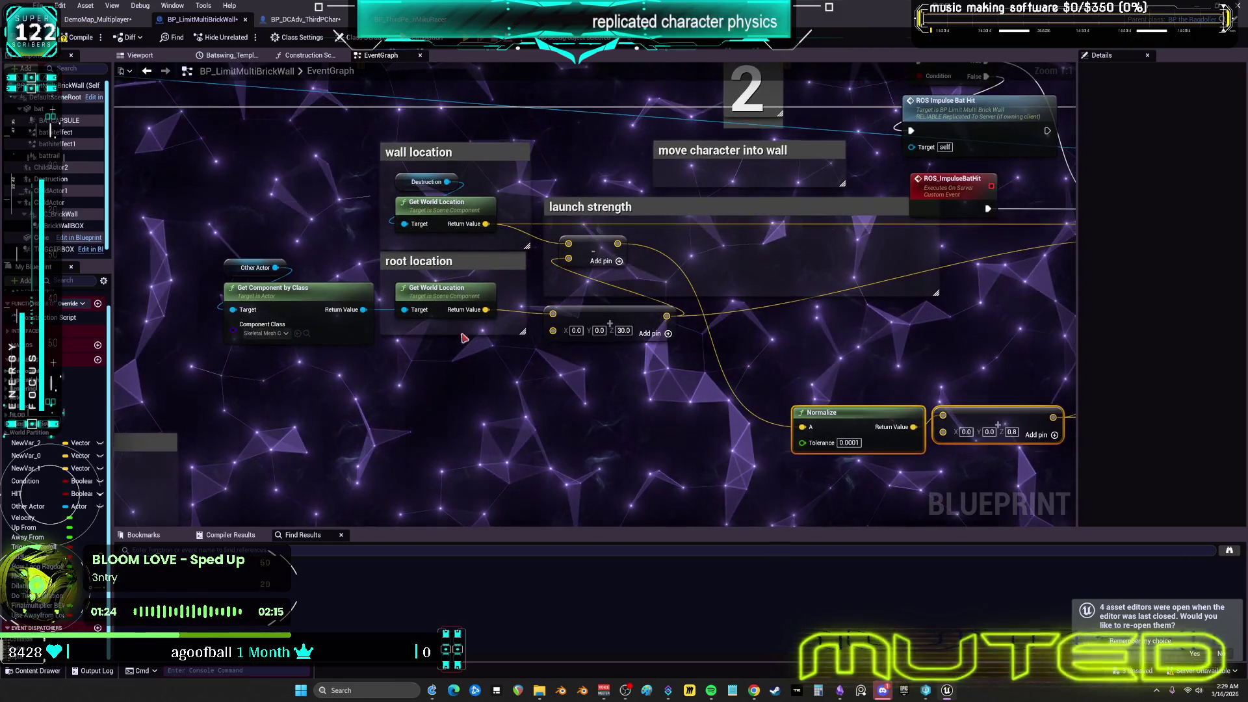
click(446, 298)
drag(449, 291, 449, 299)
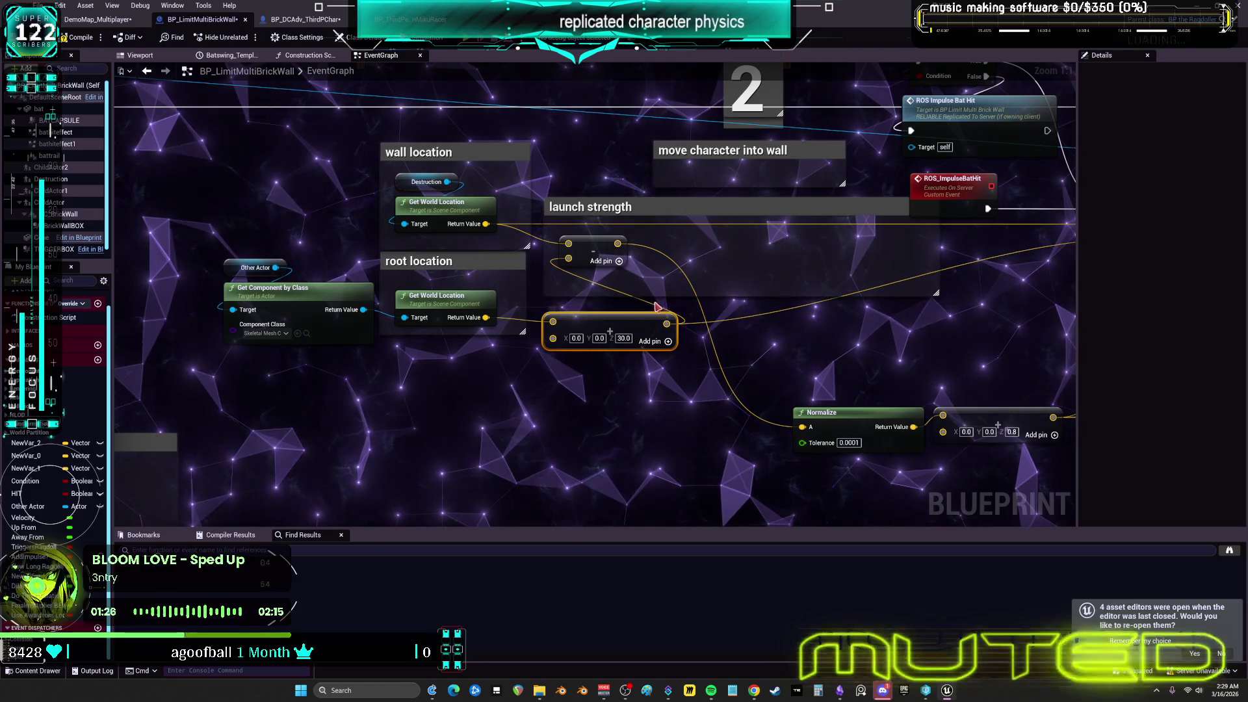
mouse_move(793, 323)
mouse_down()
mouse_move(650, 323)
mouse_move(775, 337)
mouse_move(714, 339)
mouse_up()
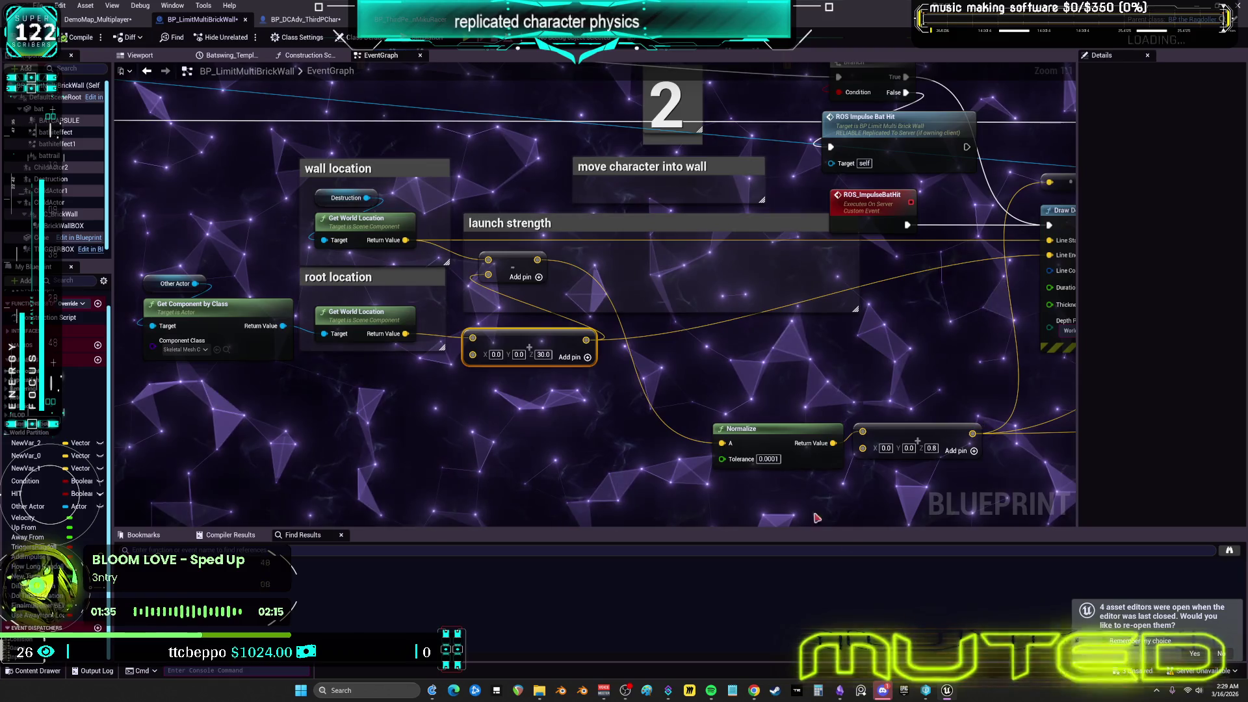
scroll(817, 518, down, 2)
mouse_move(817, 518)
mouse_down()
mouse_move(494, 260)
mouse_move(502, 380)
mouse_up()
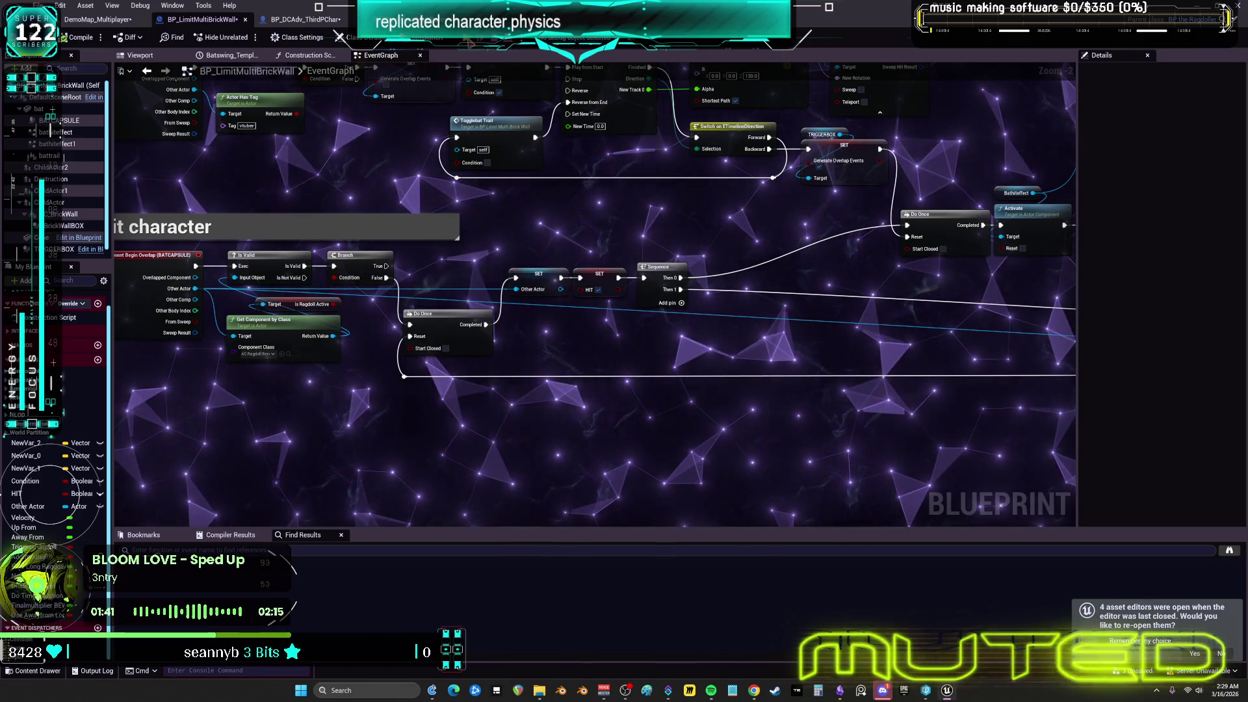
Play the game and walk the character into the bat to hit the breakpoint
key(alt+p)
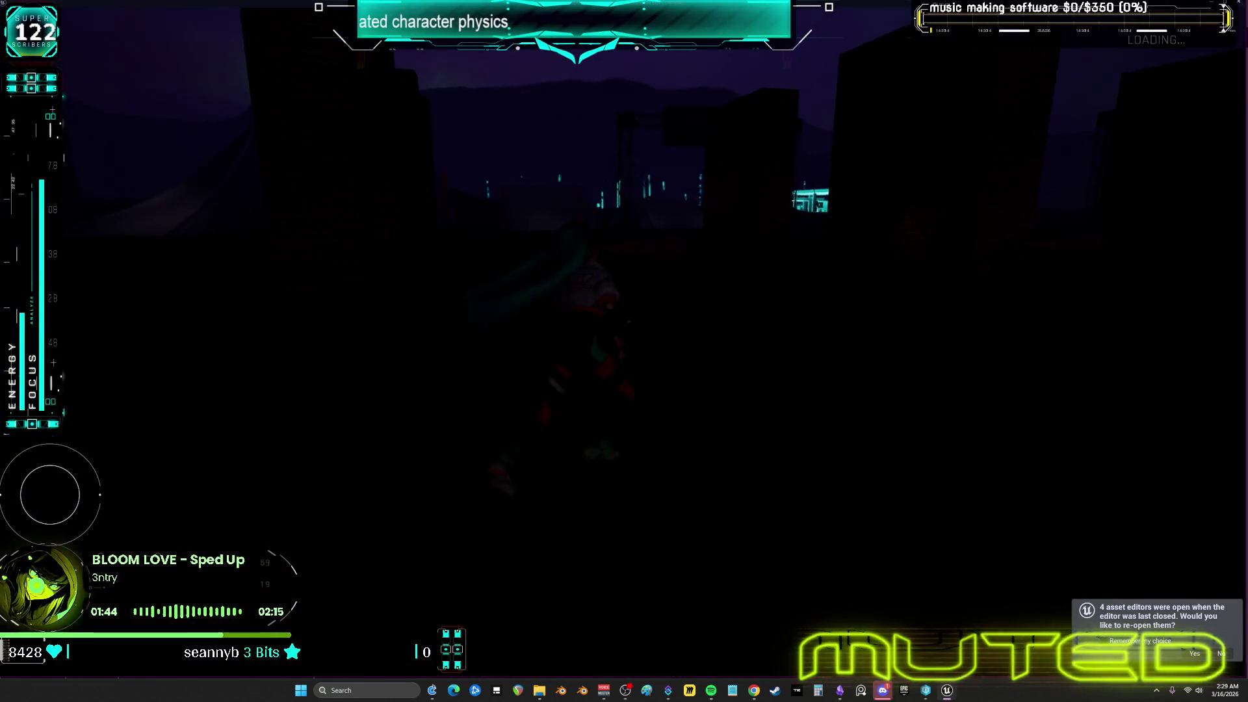
key(w)
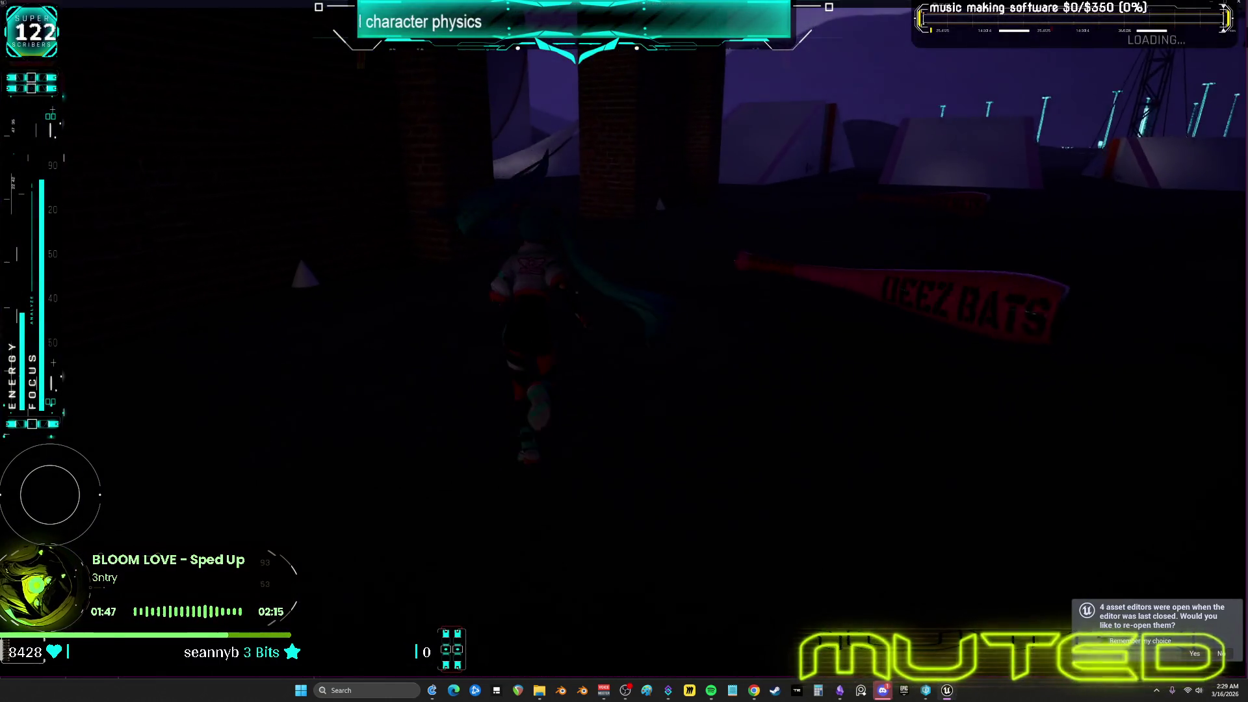
key(alt+Tab)
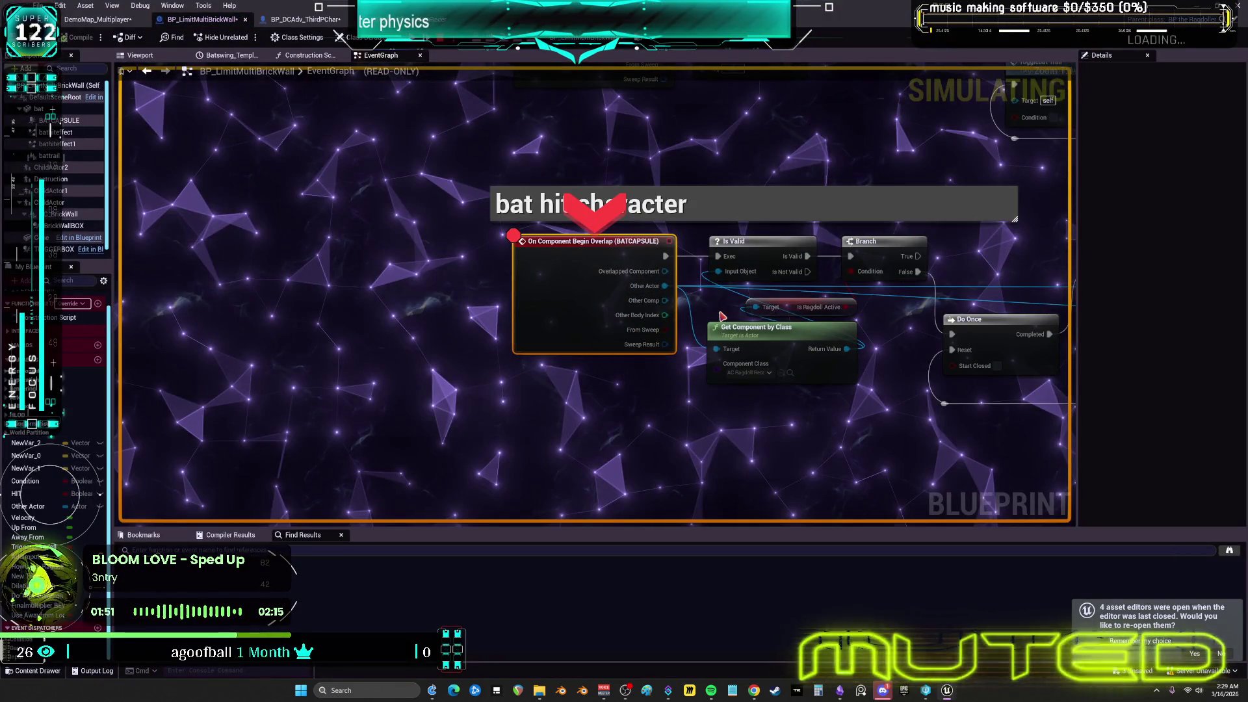
Step over through Is Valid, Branch and Do Once to the SET Other Actor node and expand its properties
key(F10)
mouse_move(551, 389)
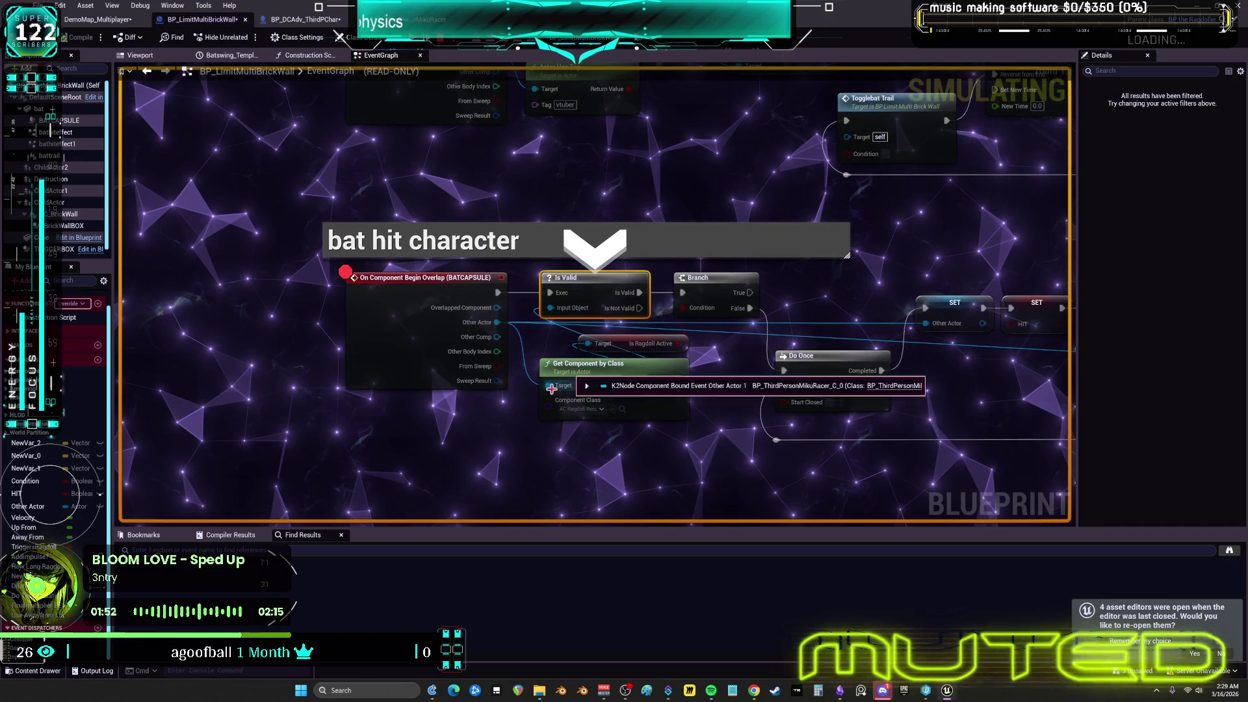
key(F10)
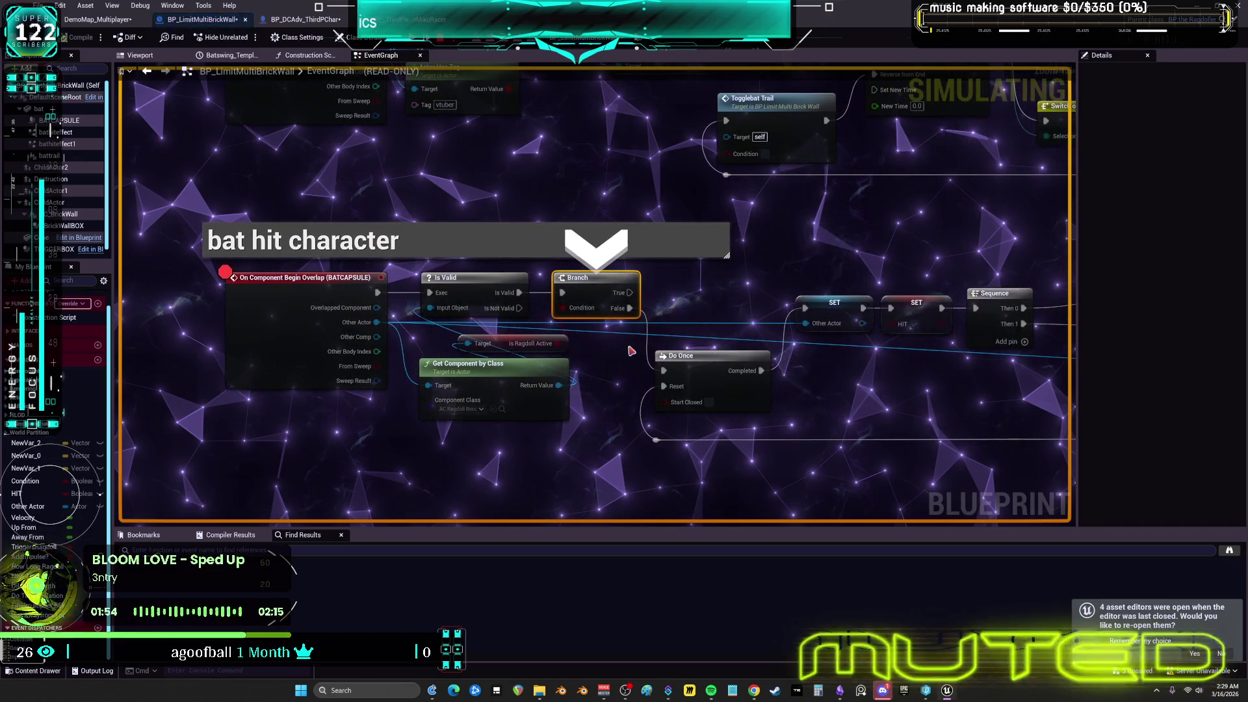
key(F10)
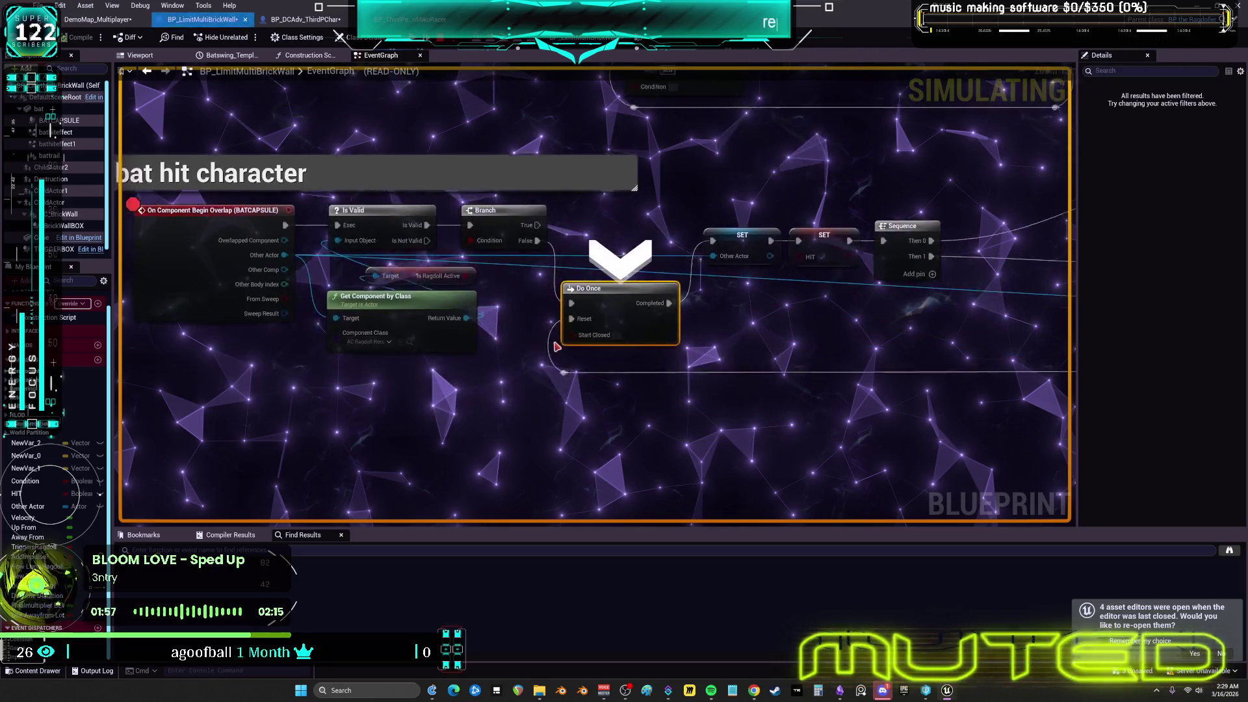
key(F10)
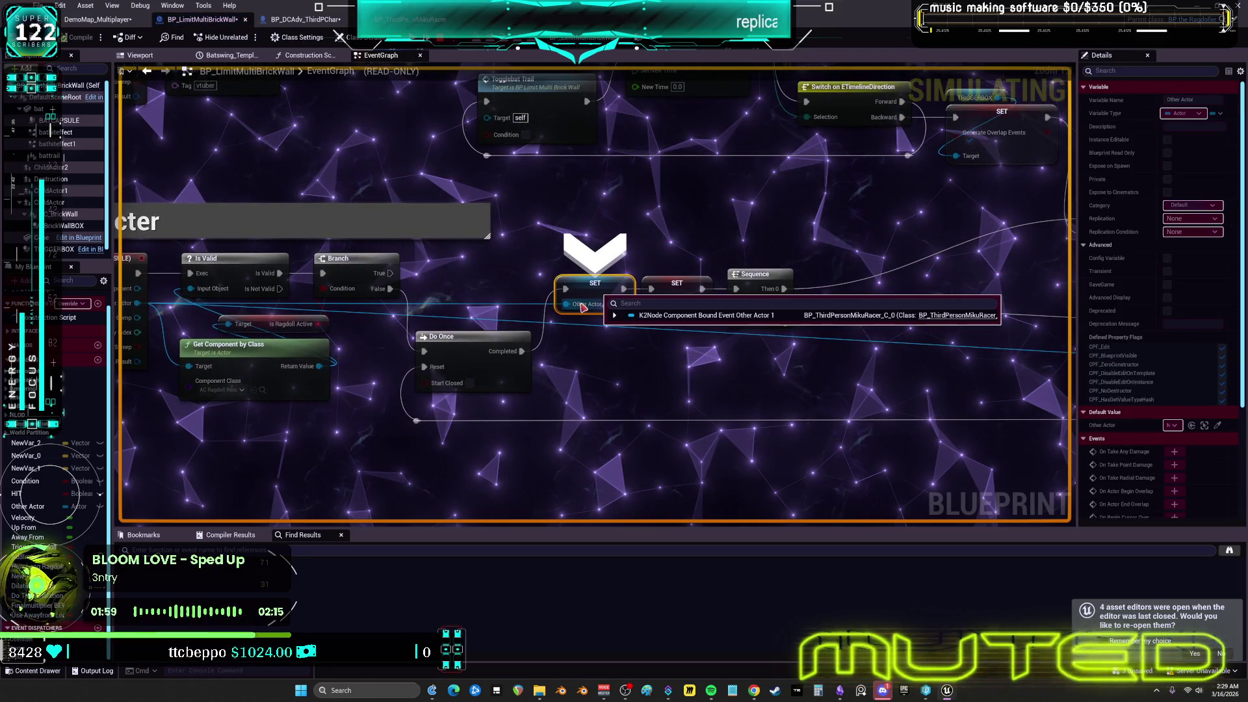
click(614, 315)
Scroll through the hit character's debug properties and expand its Tags values
scroll(705, 423, down, 2)
scroll(707, 422, down, 6)
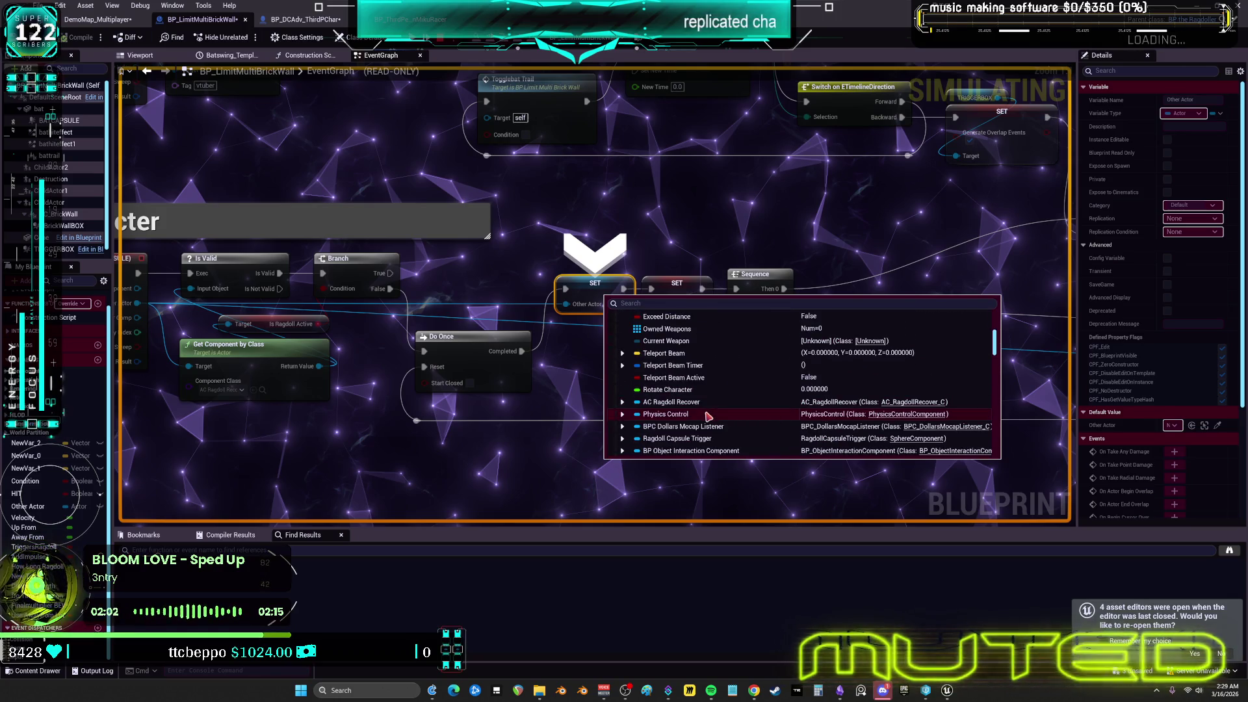
scroll(696, 411, down, 4)
scroll(689, 408, down, 6)
scroll(715, 401, down, 6)
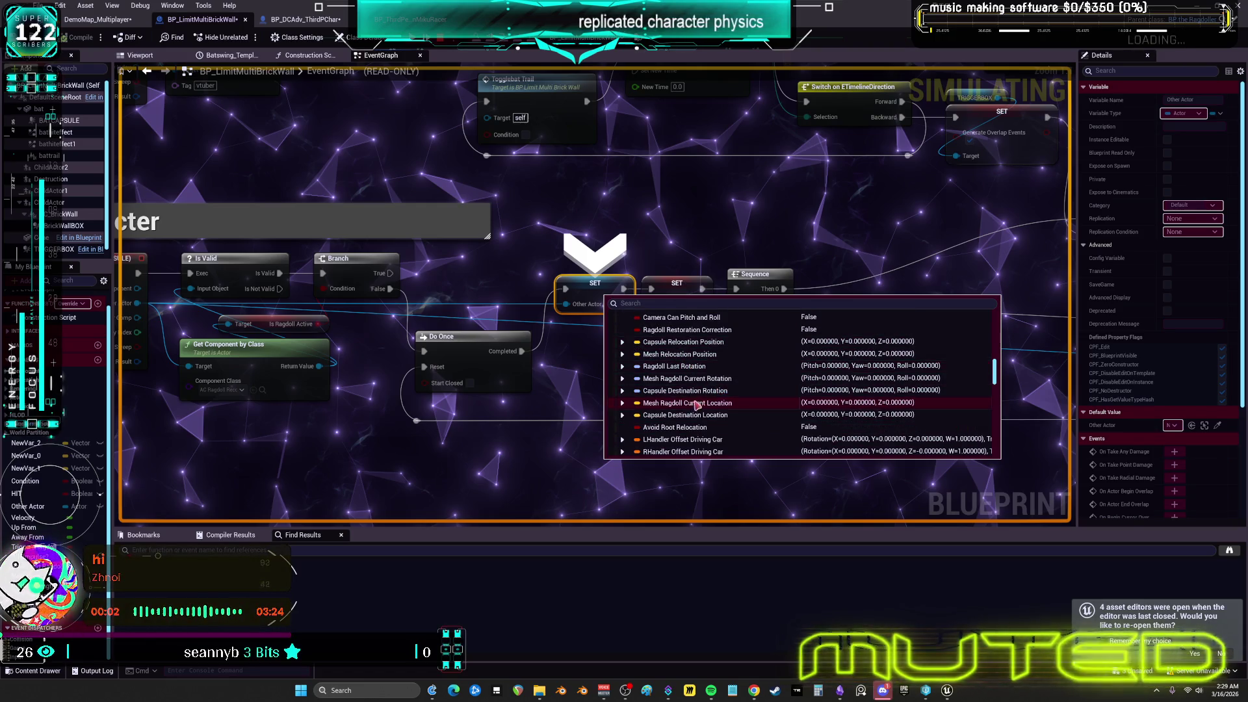
scroll(694, 410, down, 6)
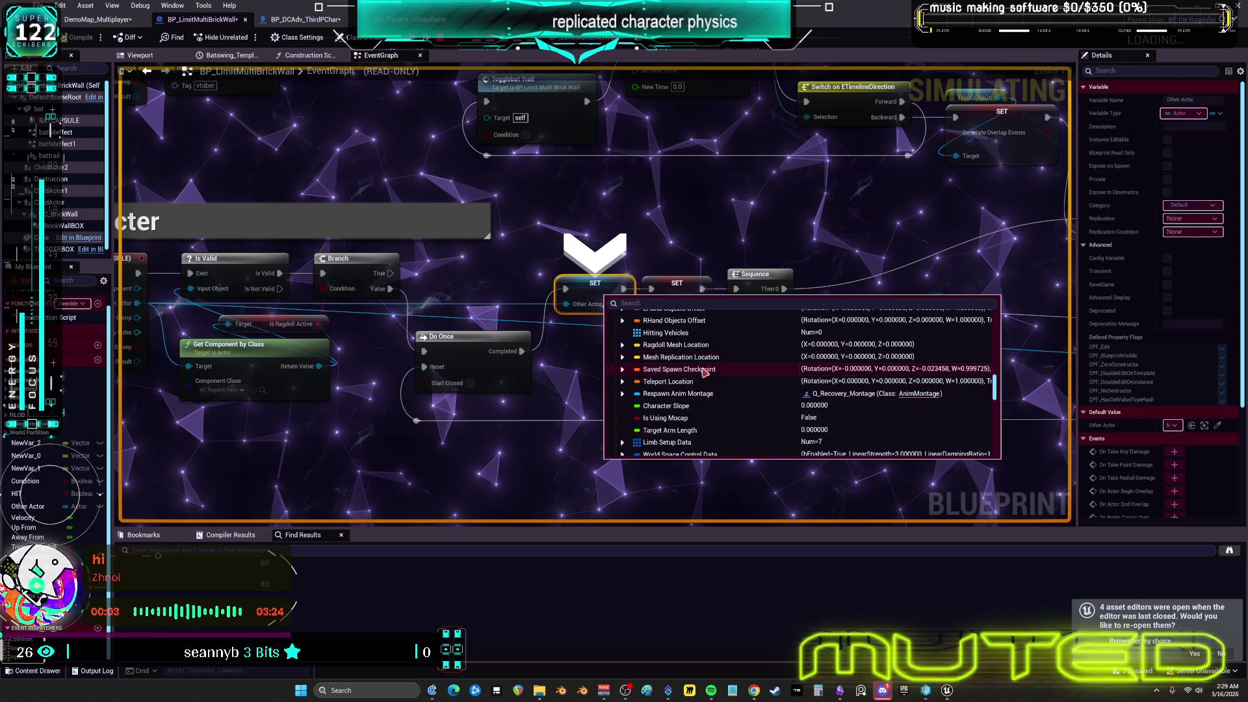
scroll(708, 384, down, 8)
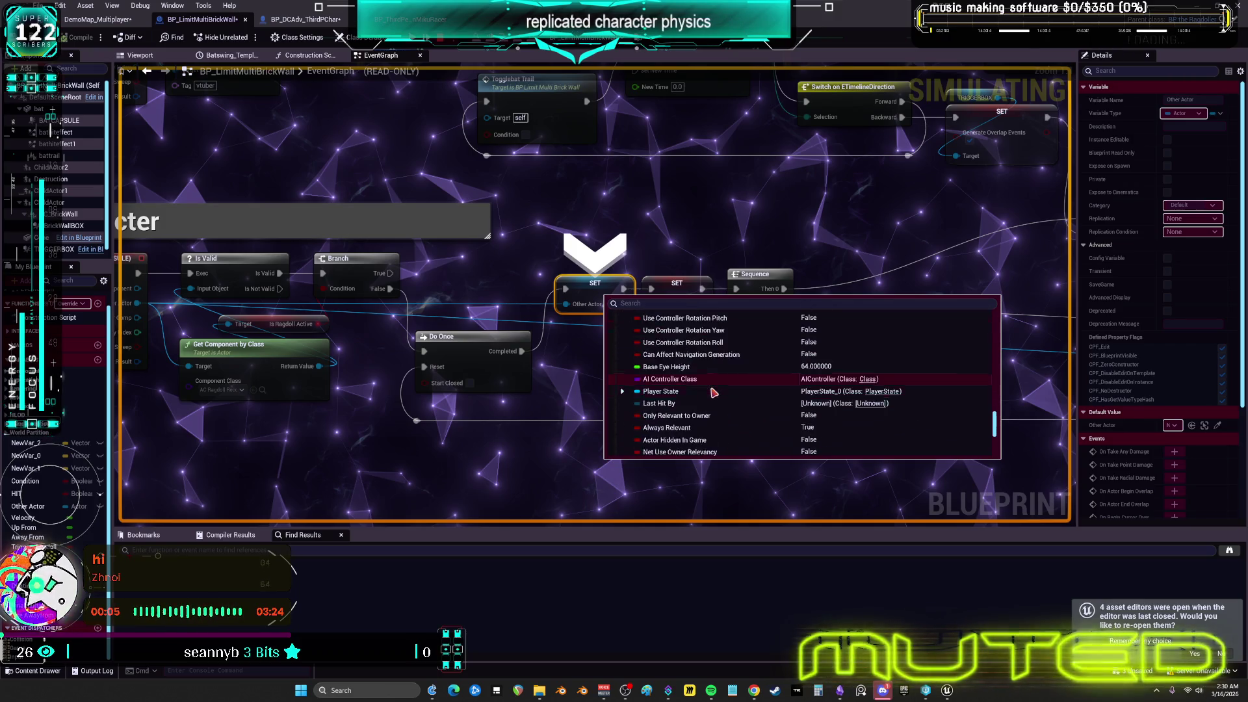
scroll(715, 393, down, 5)
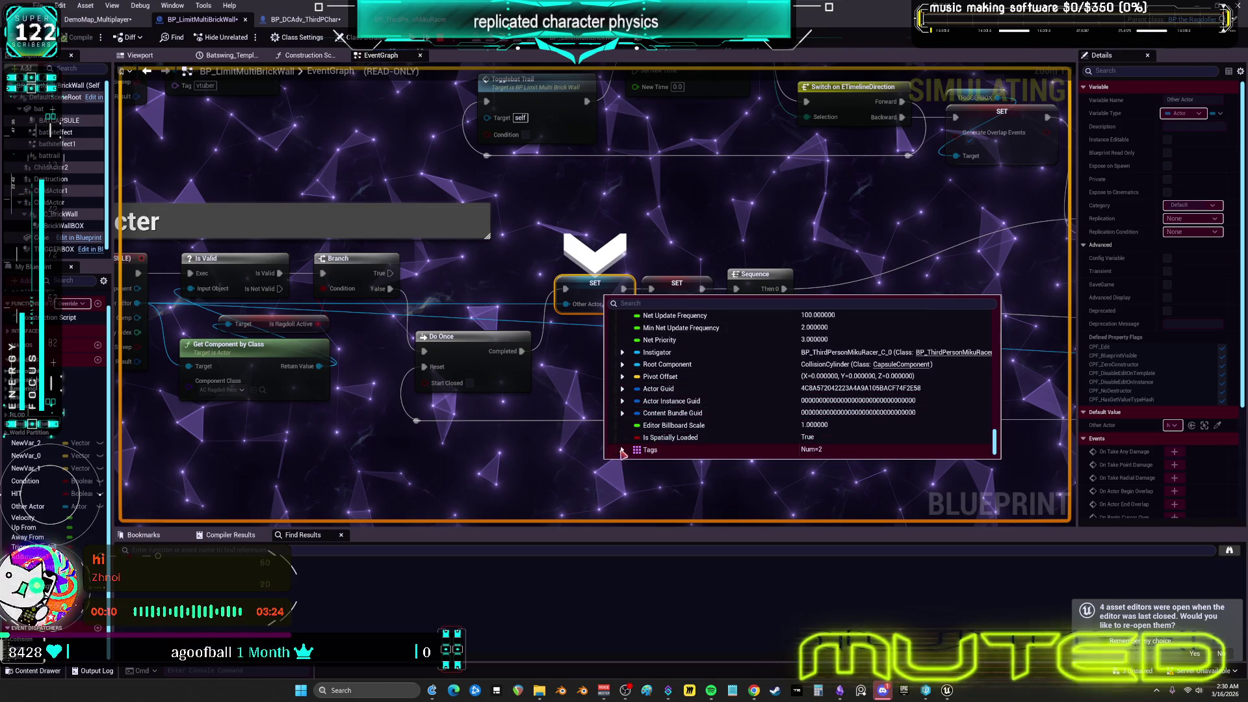
click(622, 450)
drag(997, 453, 998, 325)
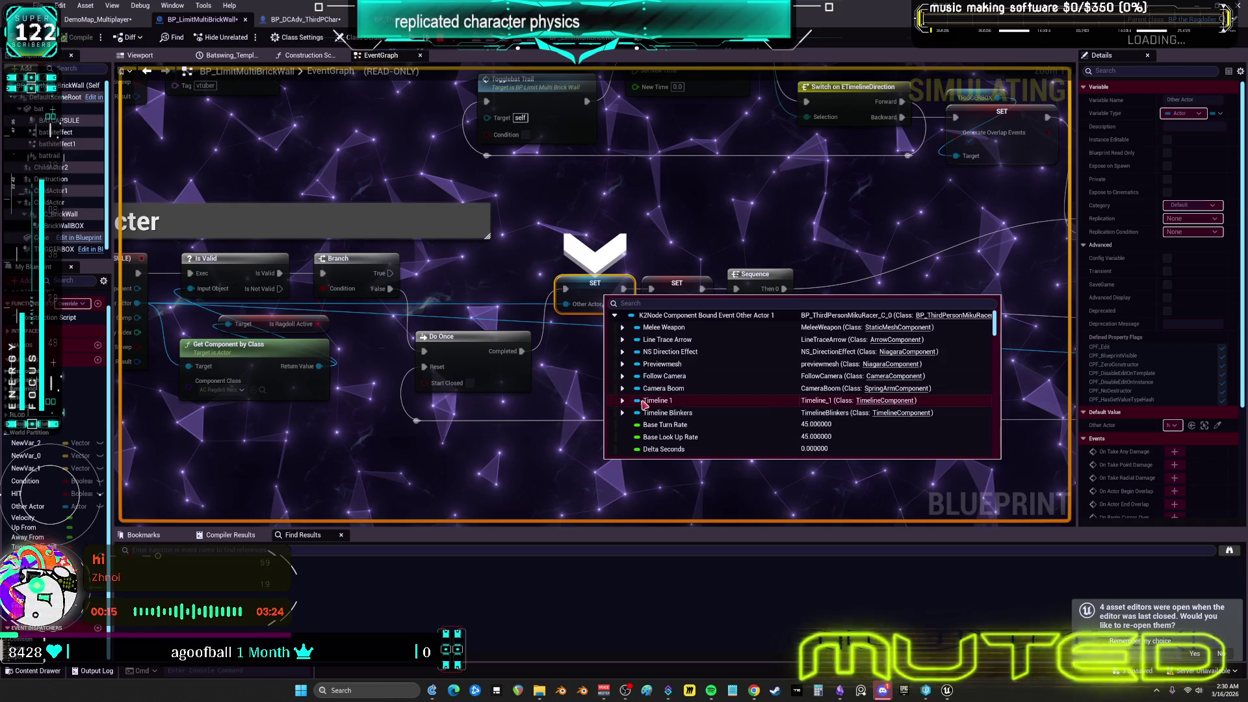
key(Escape)
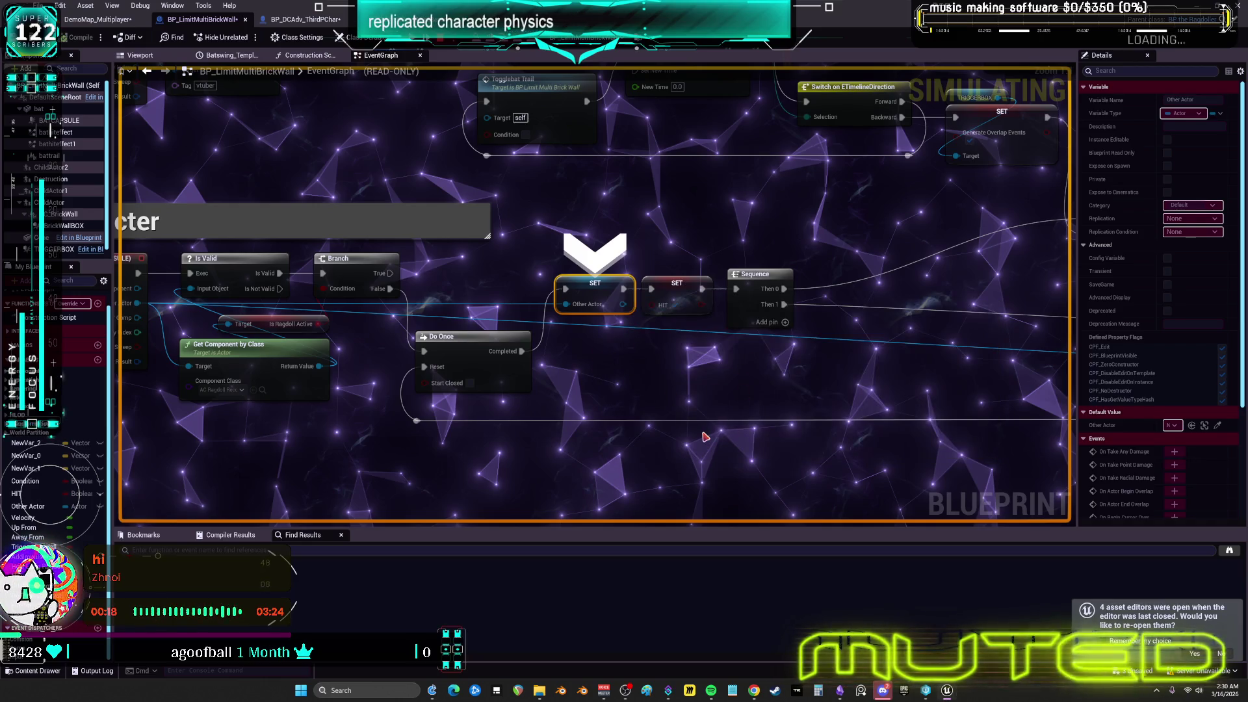
Step through Do Once, Sequence and Branch to Draw Debug Line, then return to the level editor
key(F10)
key(F10)
key(F10)
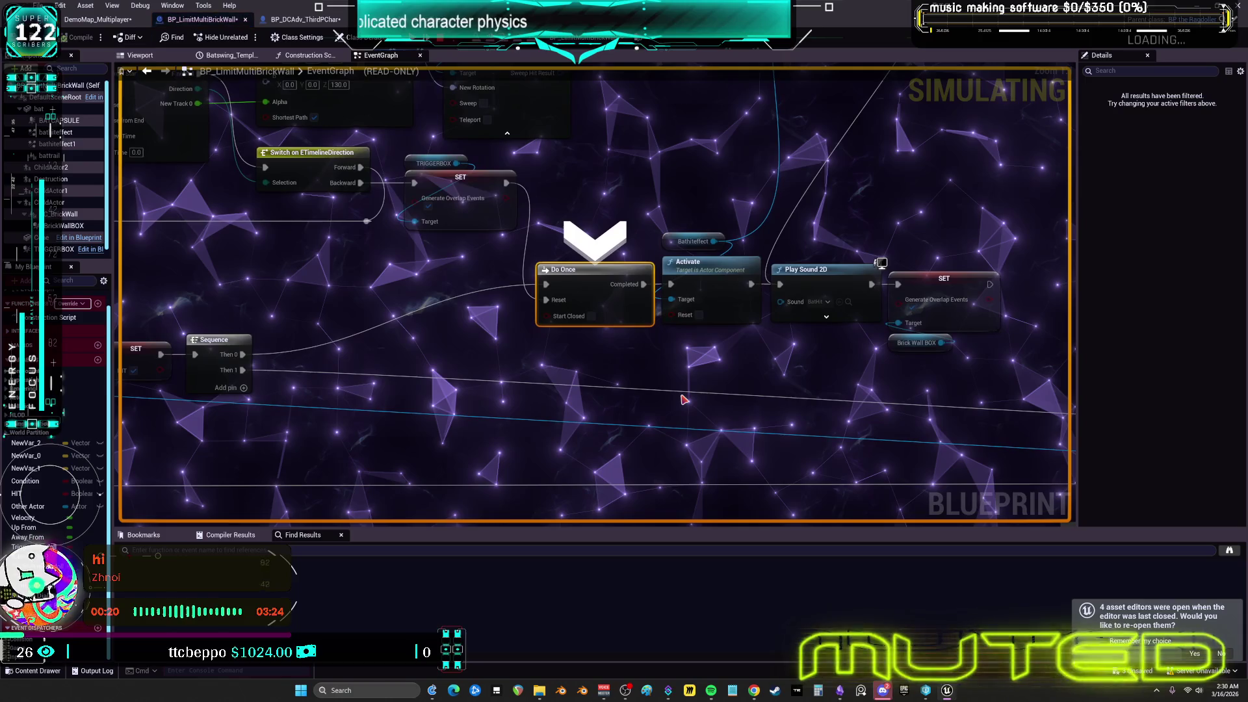
key(F10)
key(F10)
key(F10)
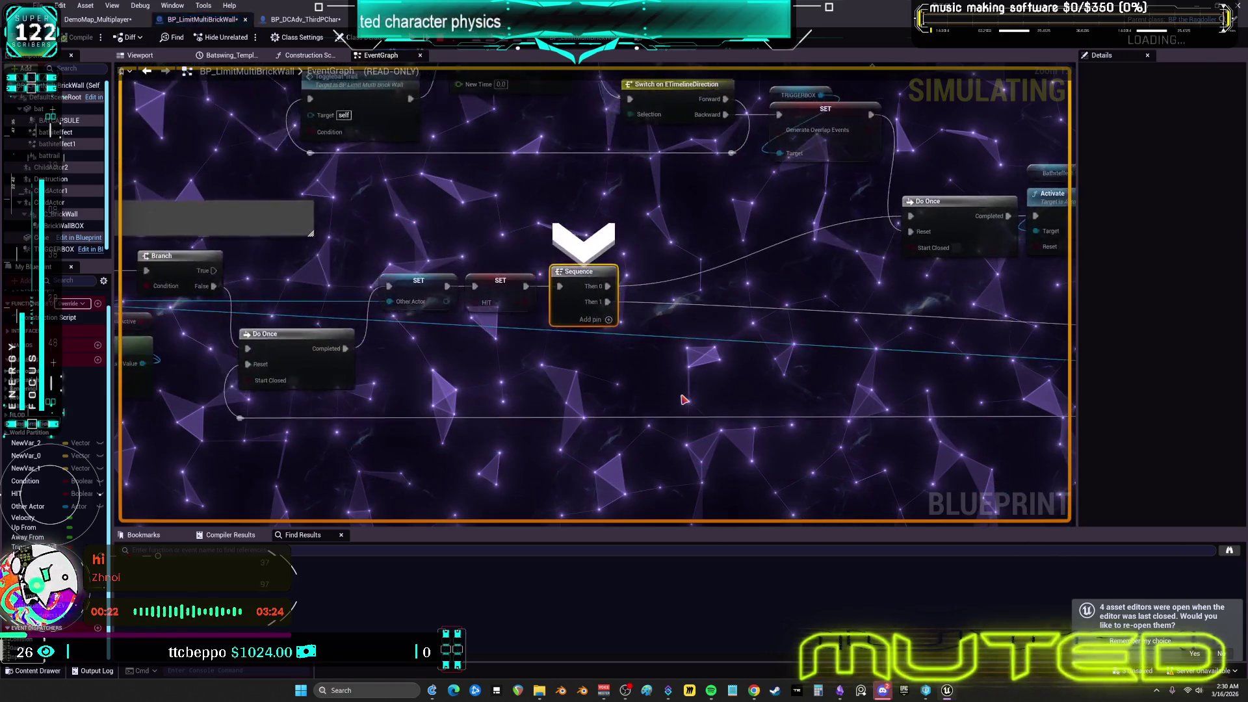
key(F10)
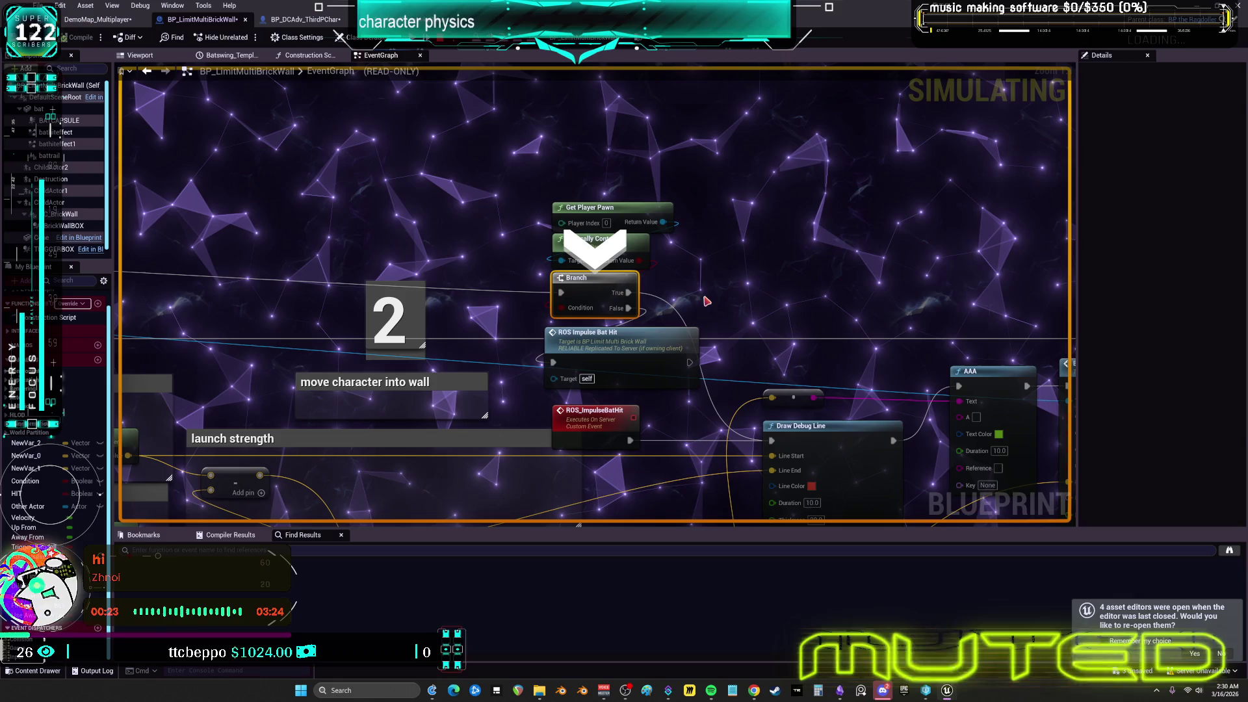
key(F10)
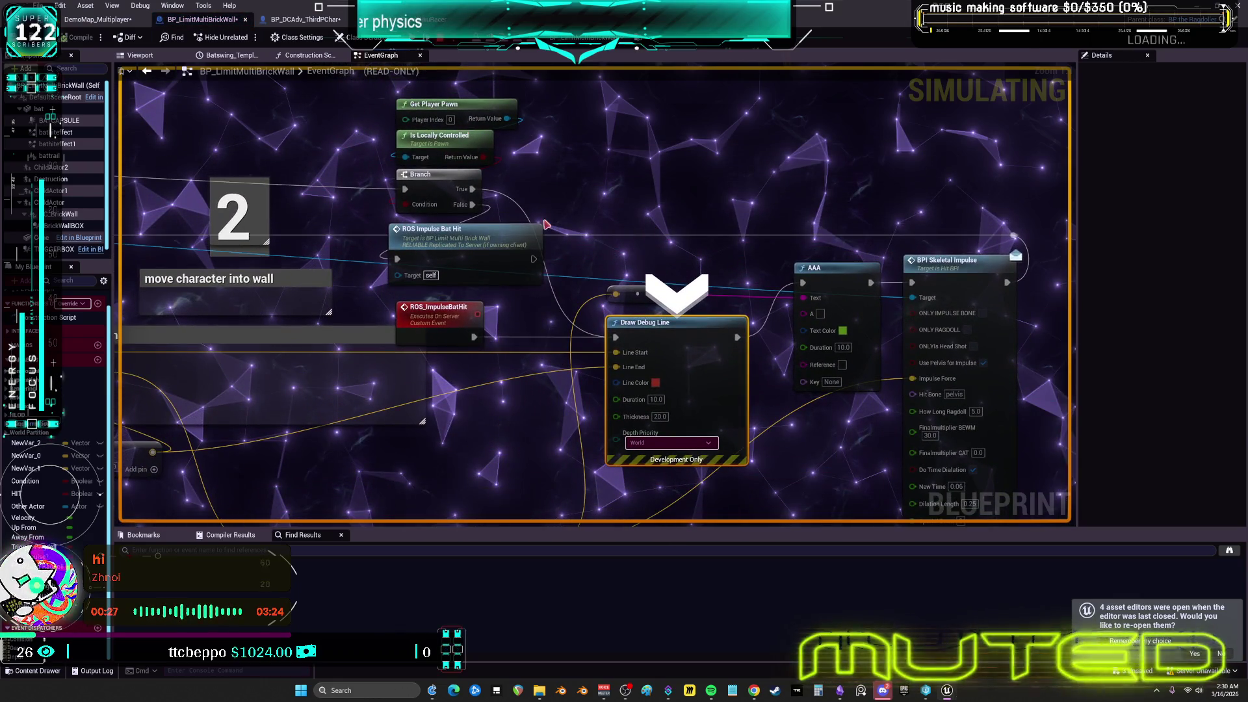
mouse_move(617, 359)
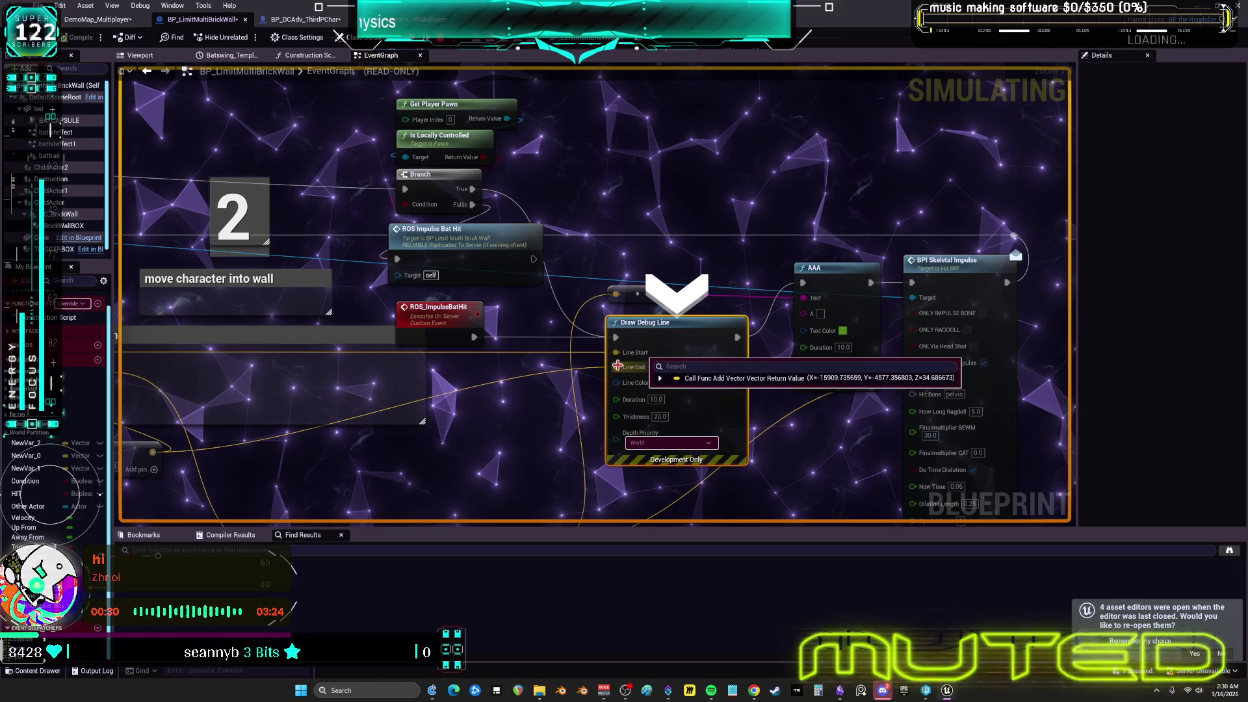
click(98, 20)
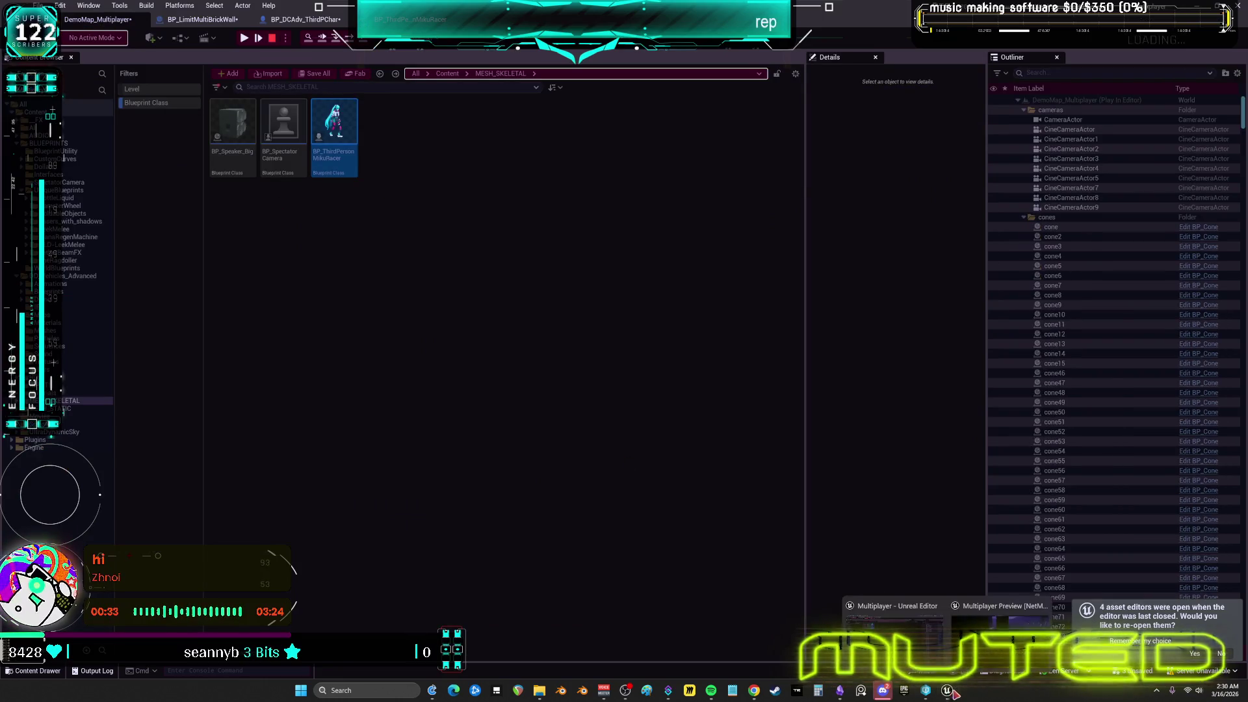
Bring the Multiplayer Preview game window forward to playtest the bat hit
click(998, 621)
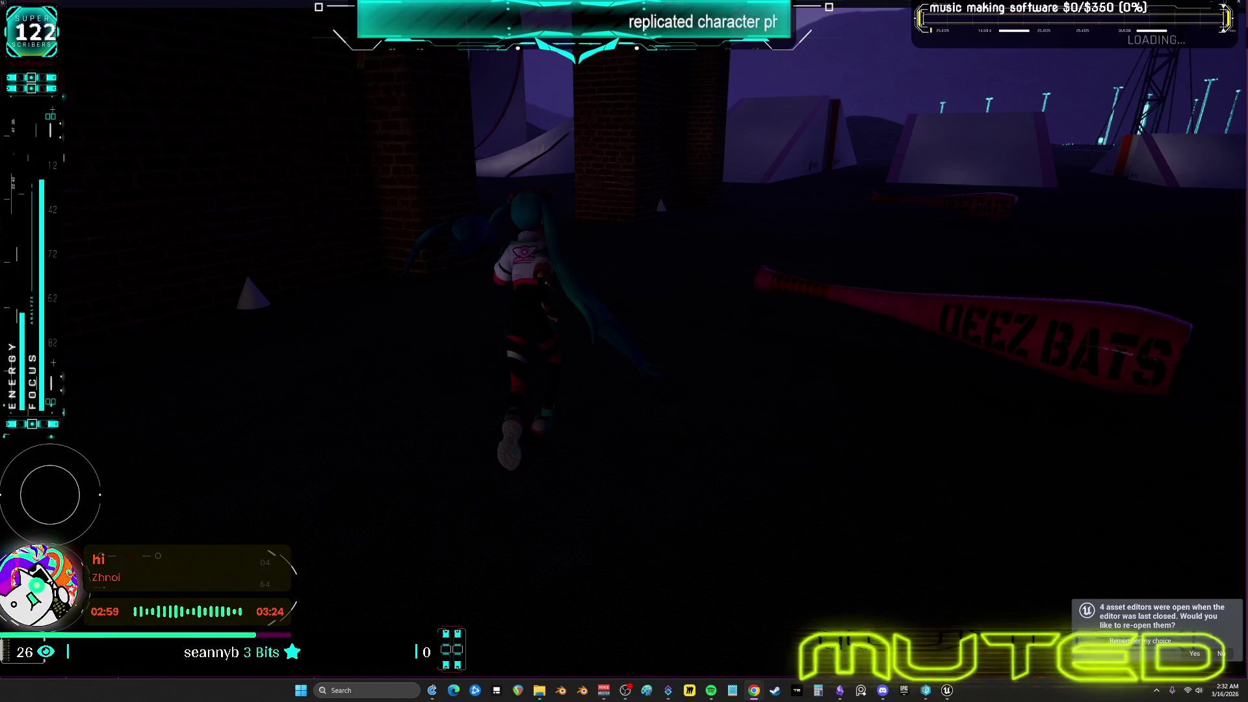
Step Into Event BPI_Skeletal_Impulse in BP_DCAdv_ThirdPChar's CharacterPhysics graph
key(alt+Tab)
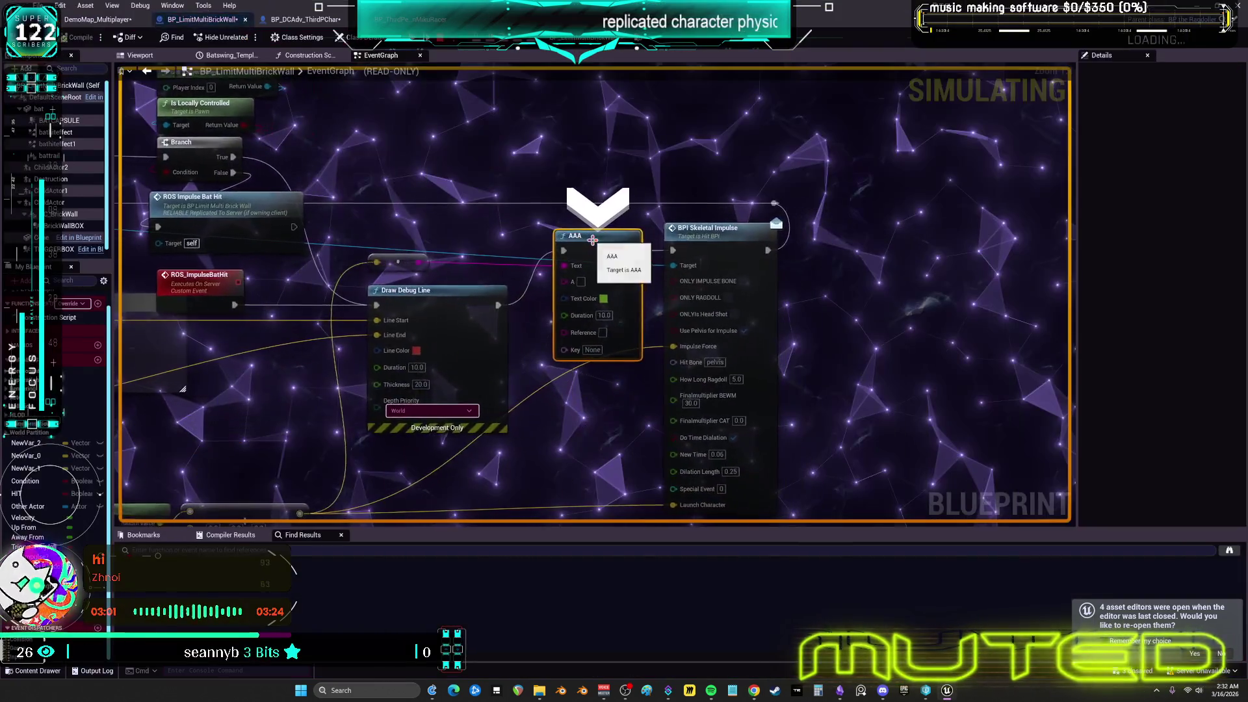
mouse_move(569, 266)
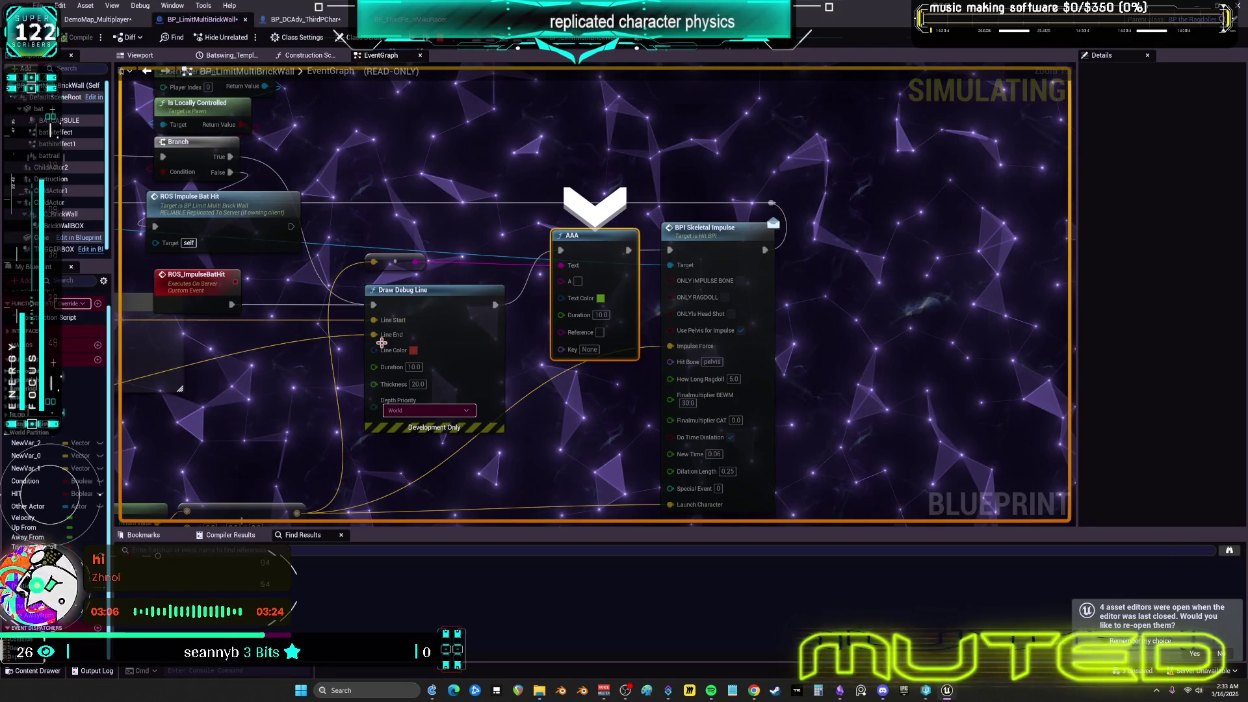
mouse_move(383, 325)
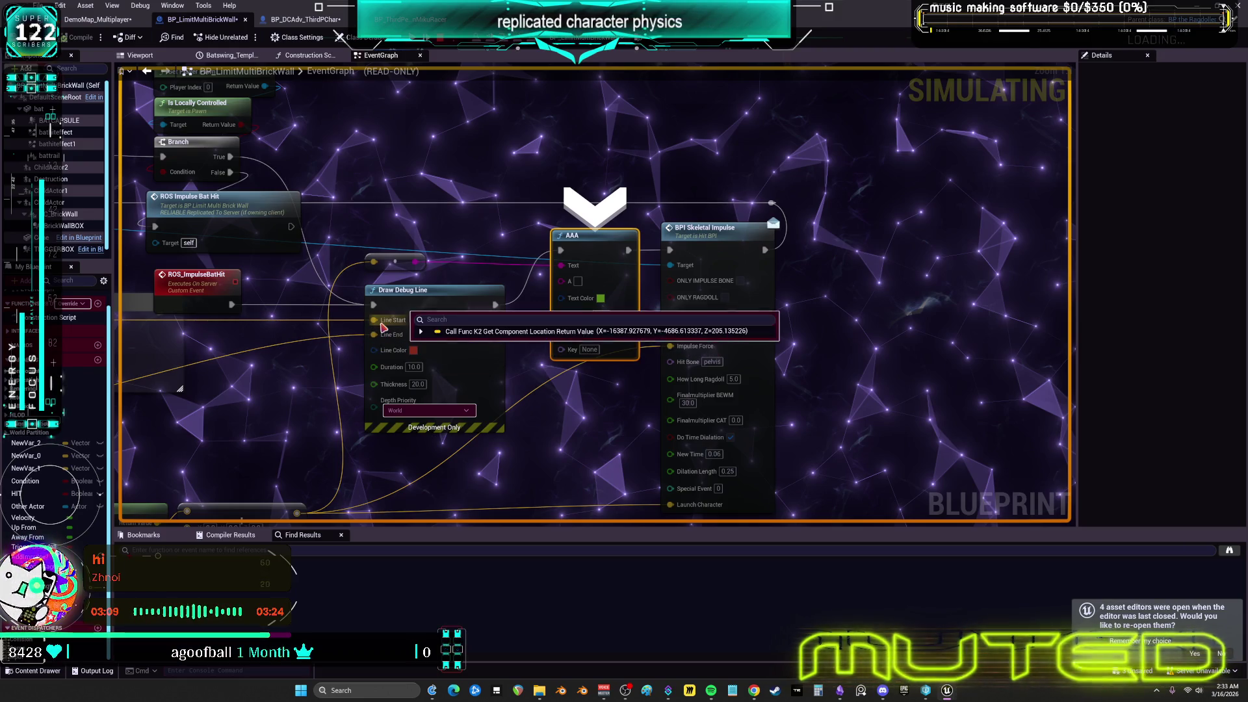
click(417, 43)
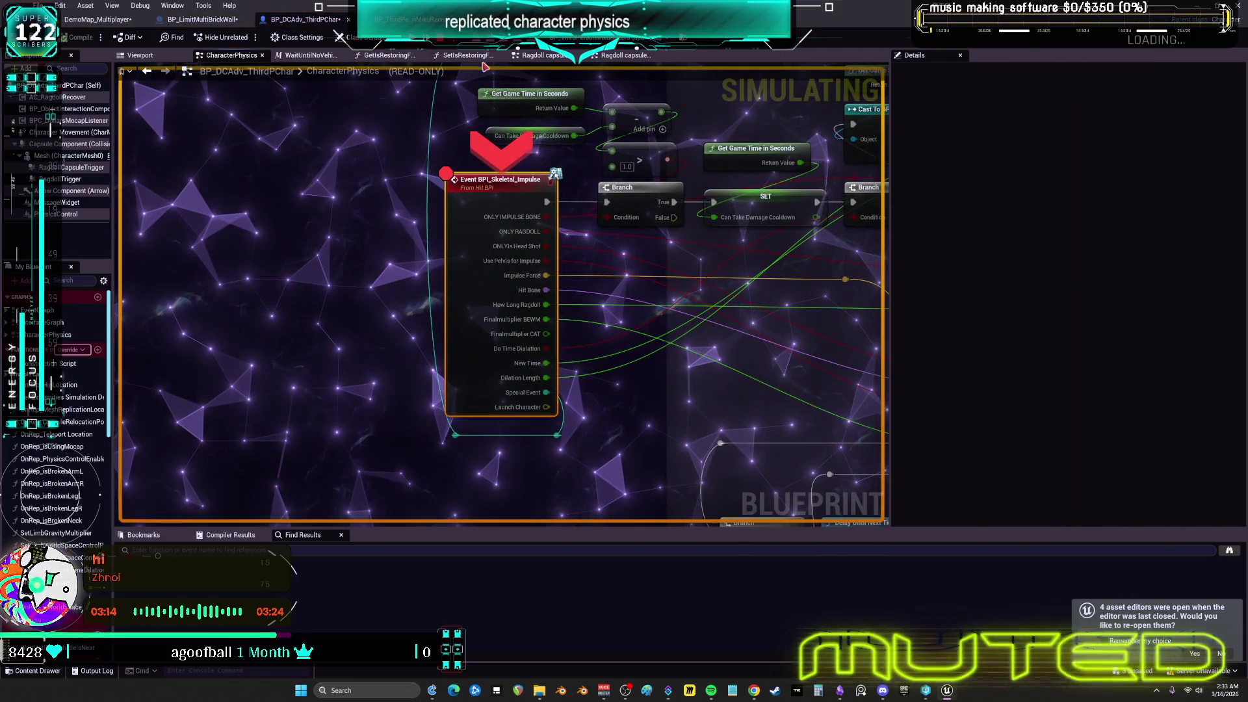
Remove Event BPI_Skeletal_Impulse's breakpoint, resume play, and return to BP_LimitMultiBrickWall's EventGraph
right_click(483, 200)
click(531, 294)
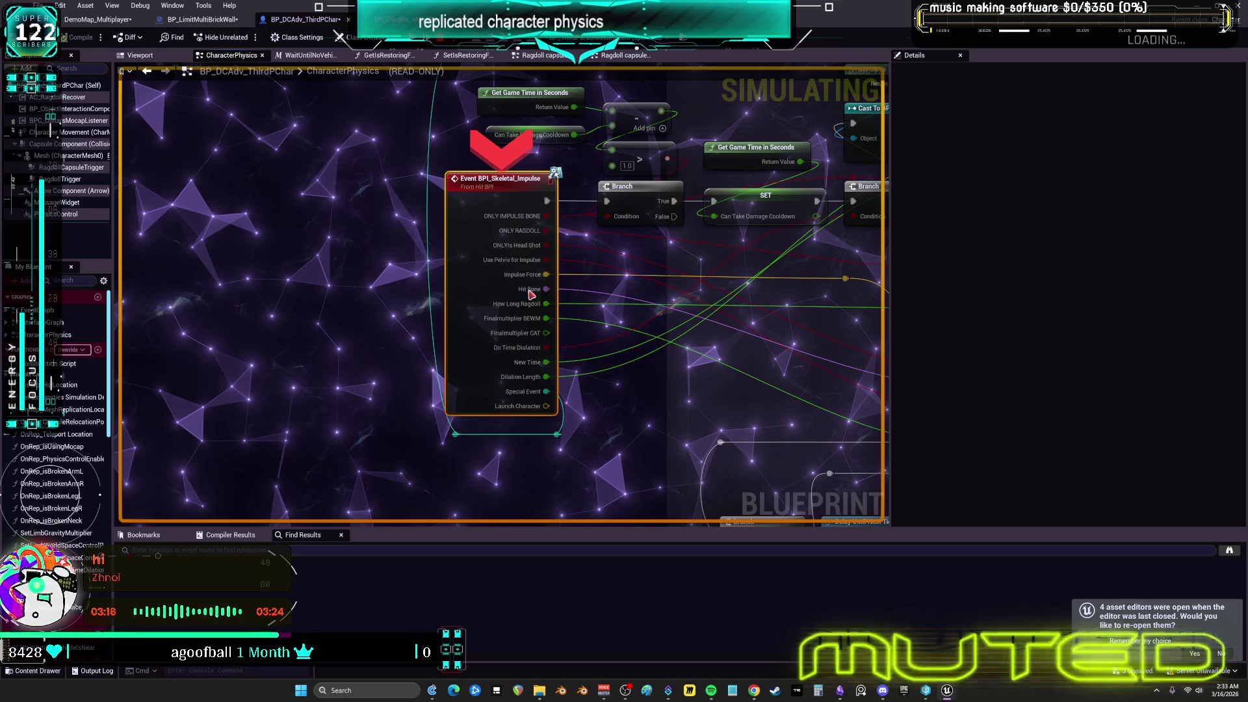
key(F8)
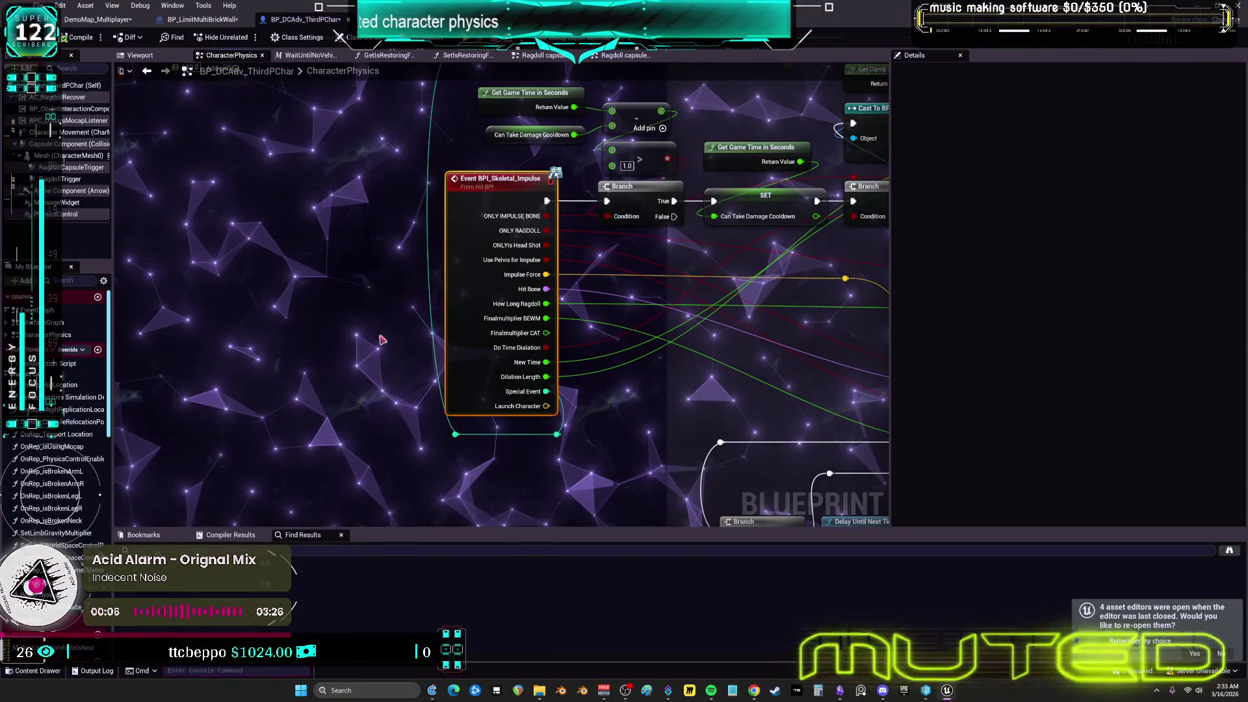
key(F10)
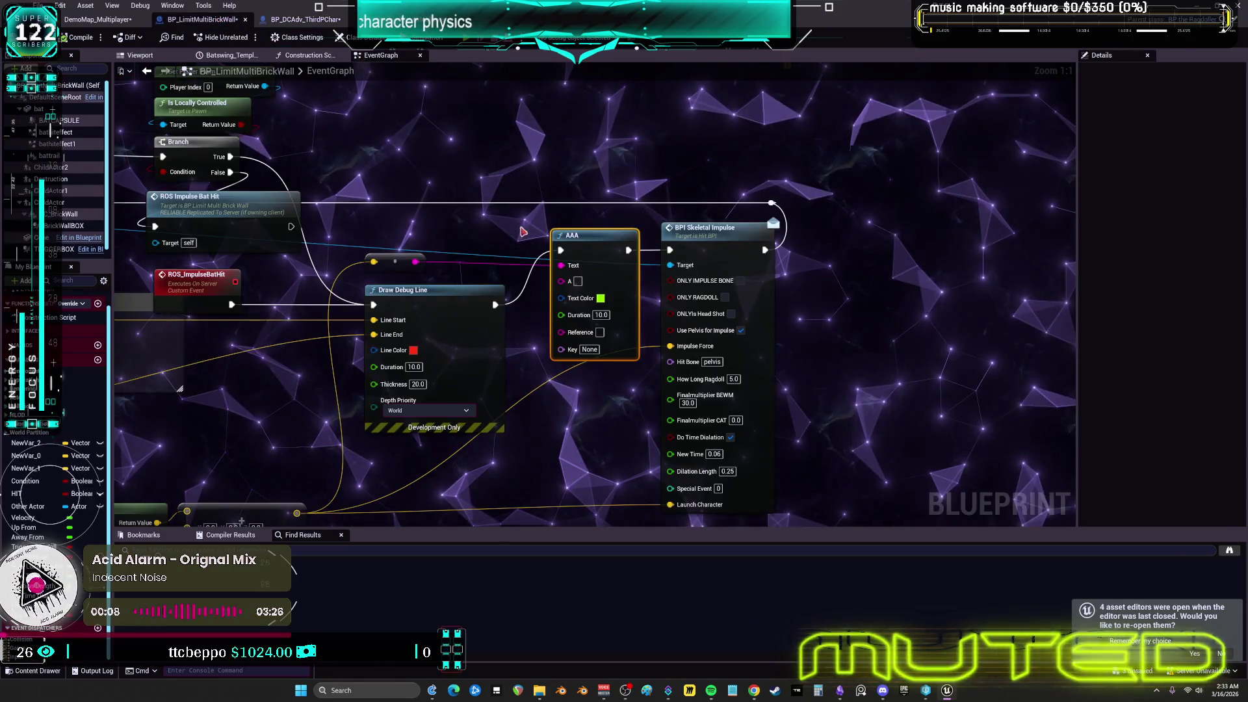
Remove the On Component Begin Overlap (BATCAPSULE) breakpoint and pan to the launch strength nodes
drag(514, 238, 981, 325)
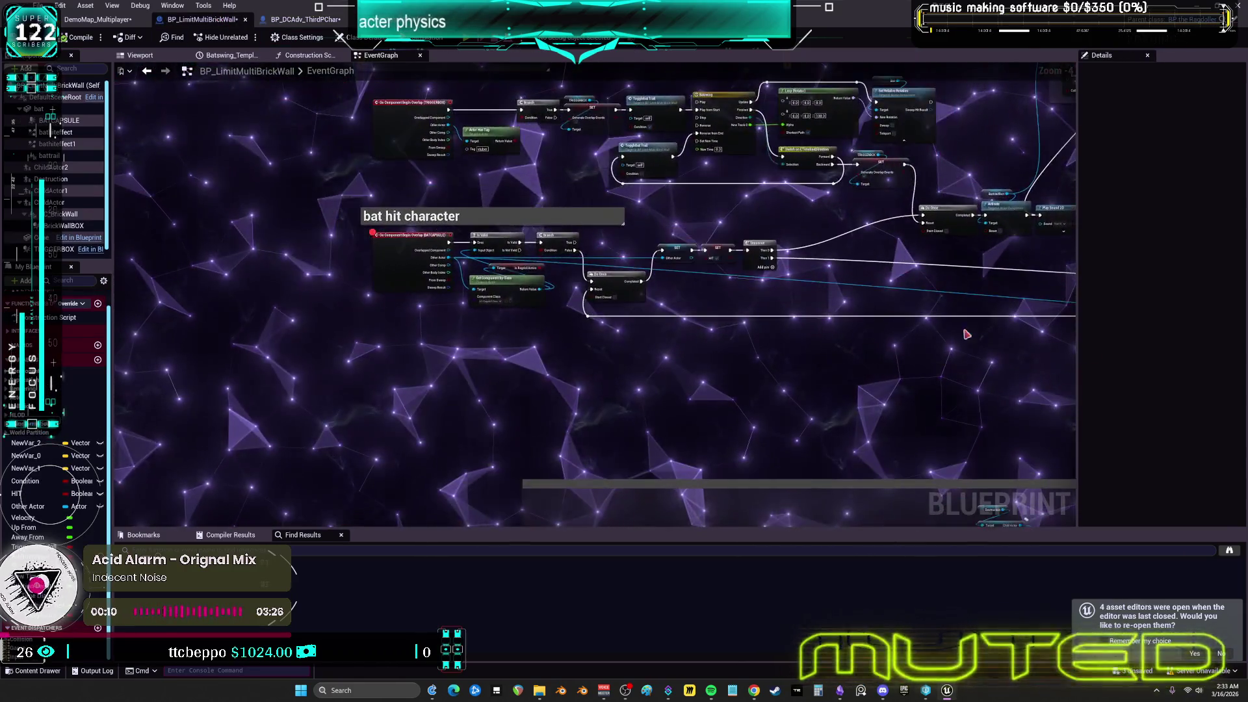
scroll(598, 274, up, 4)
right_click(213, 216)
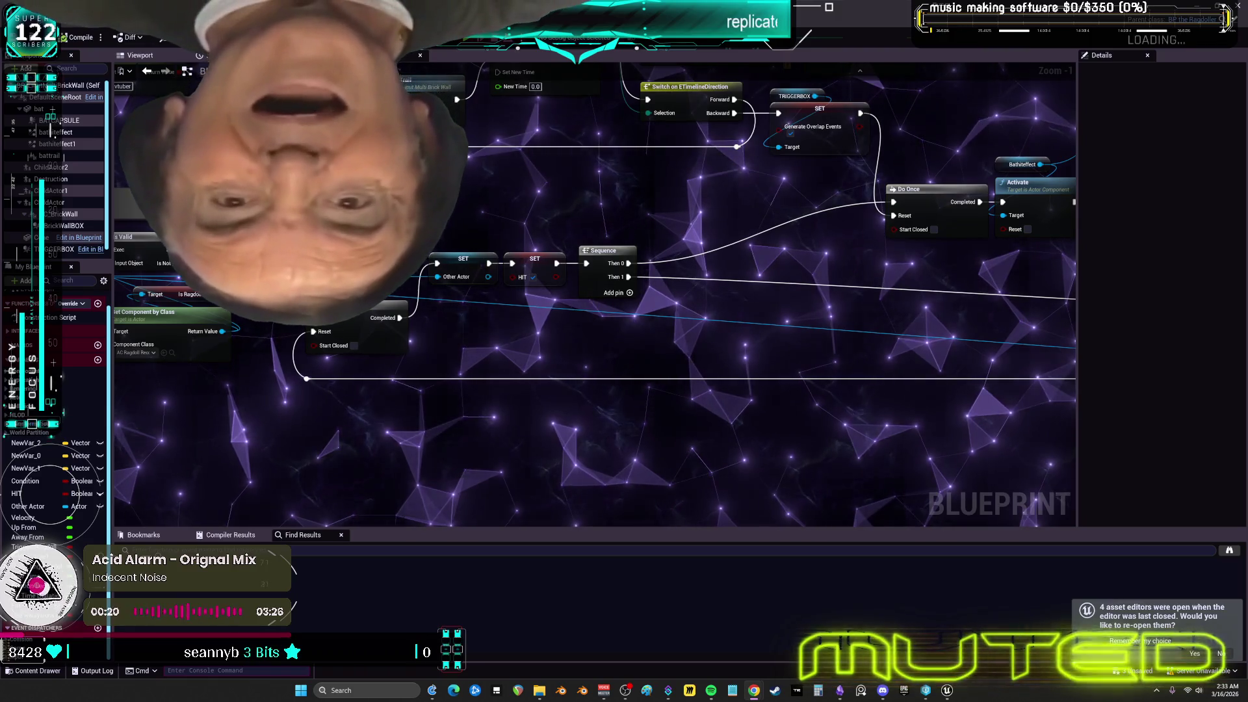
scroll(623, 291, down, 5)
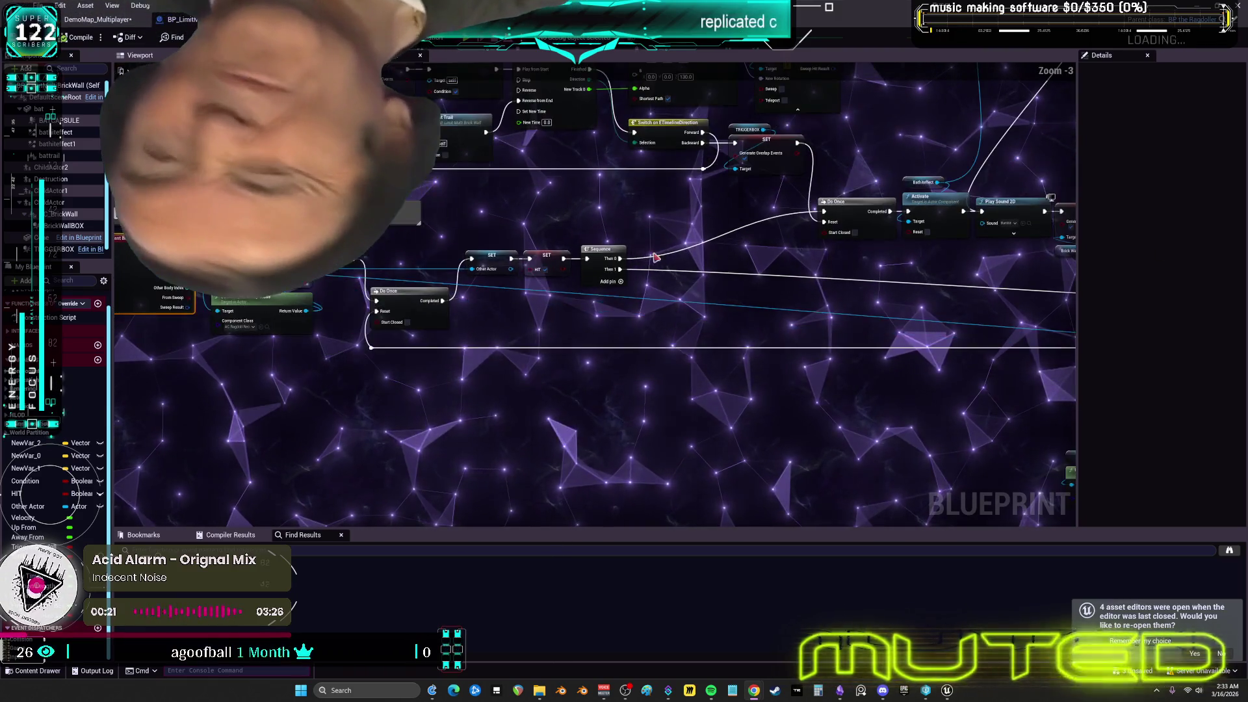
drag(778, 278, 473, 263)
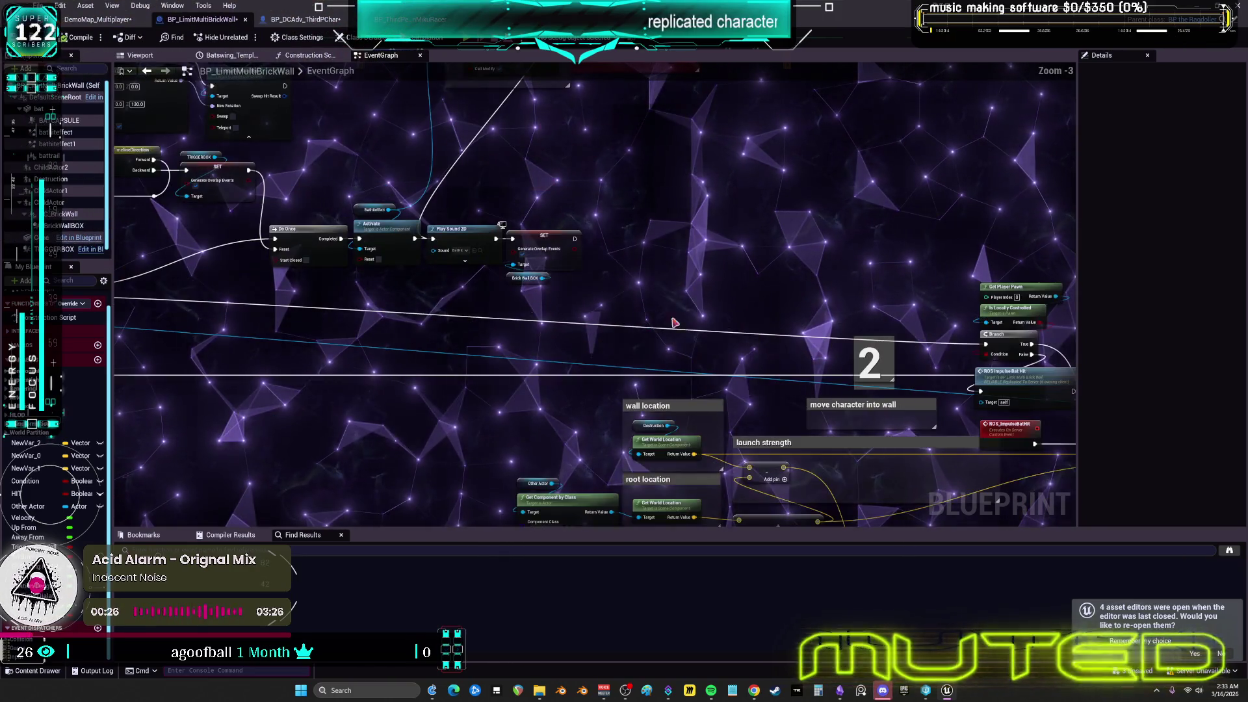
drag(662, 242, 170, 82)
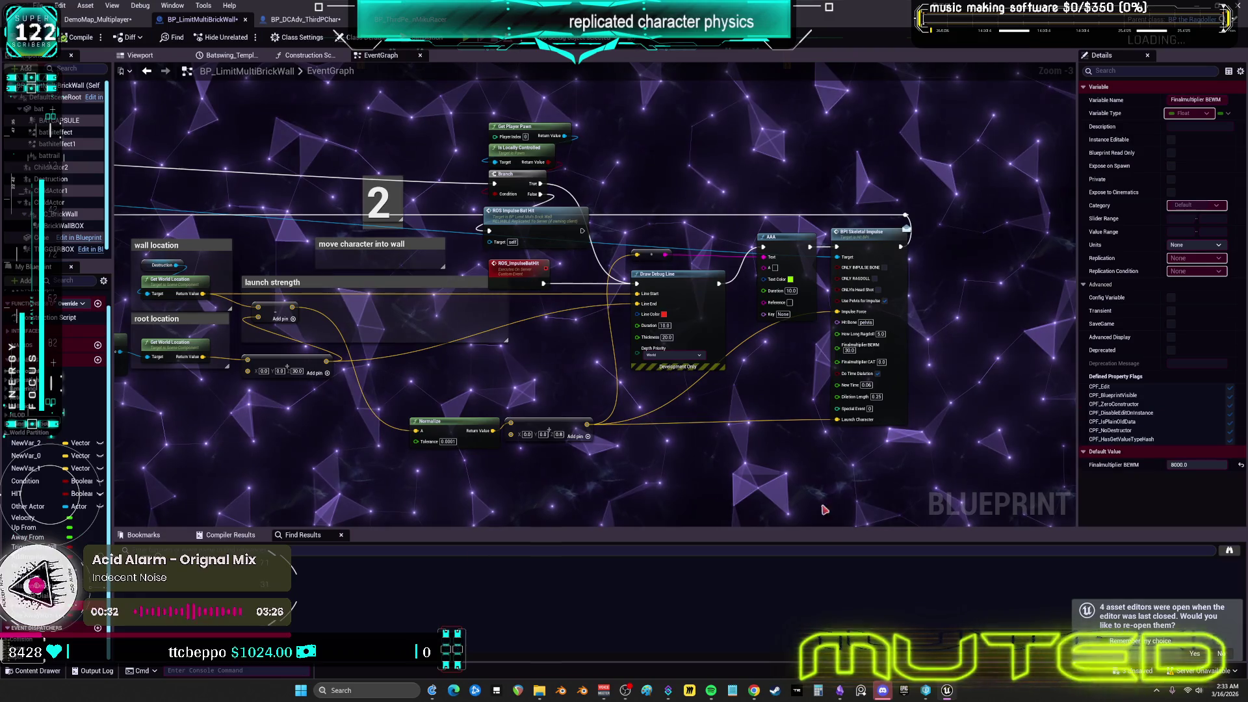
Change the Finalmultiplier BEWM default from 8000 to 12000, save the blueprint, and return to the game
click(1172, 464)
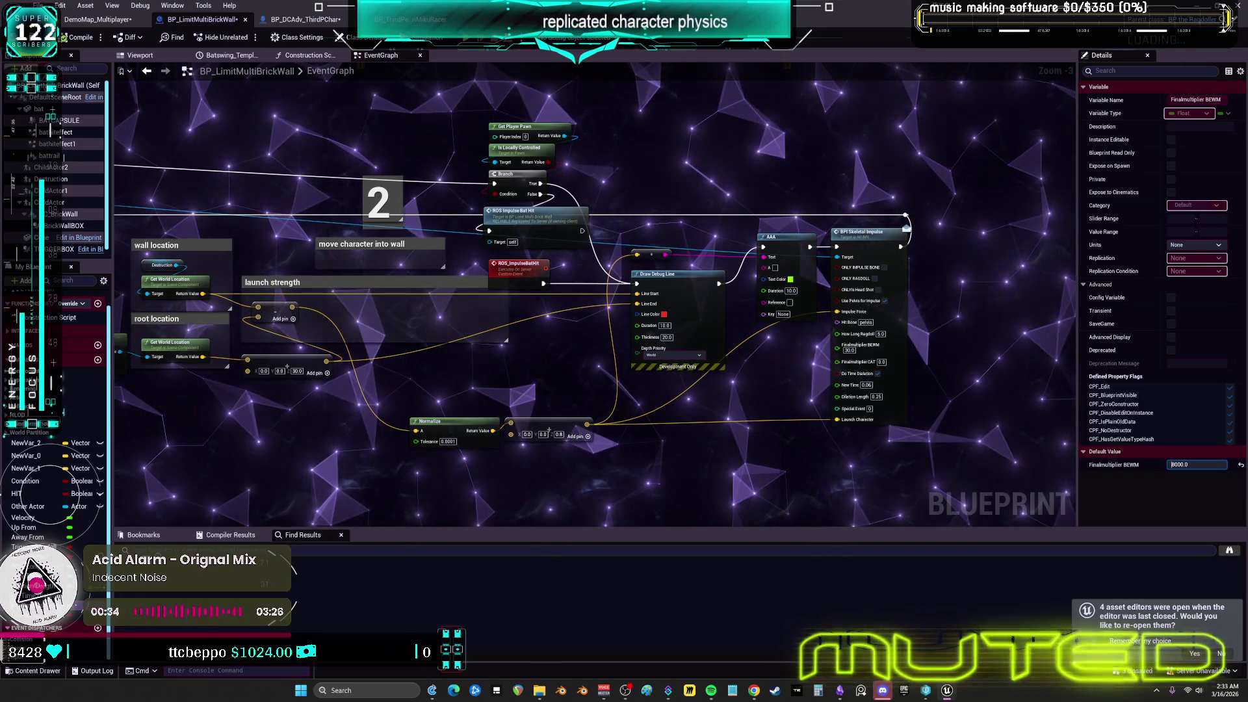
text(12000)
key(Return)
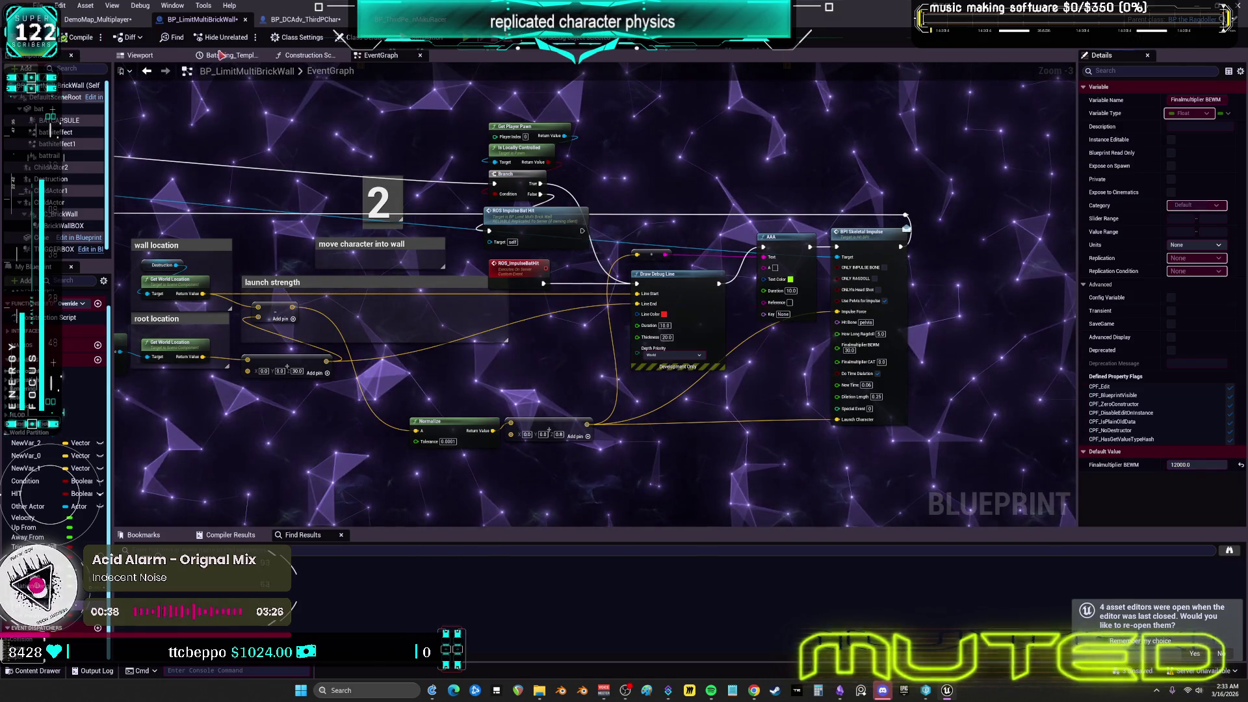
key(ctrl+s)
key(alt+Tab)
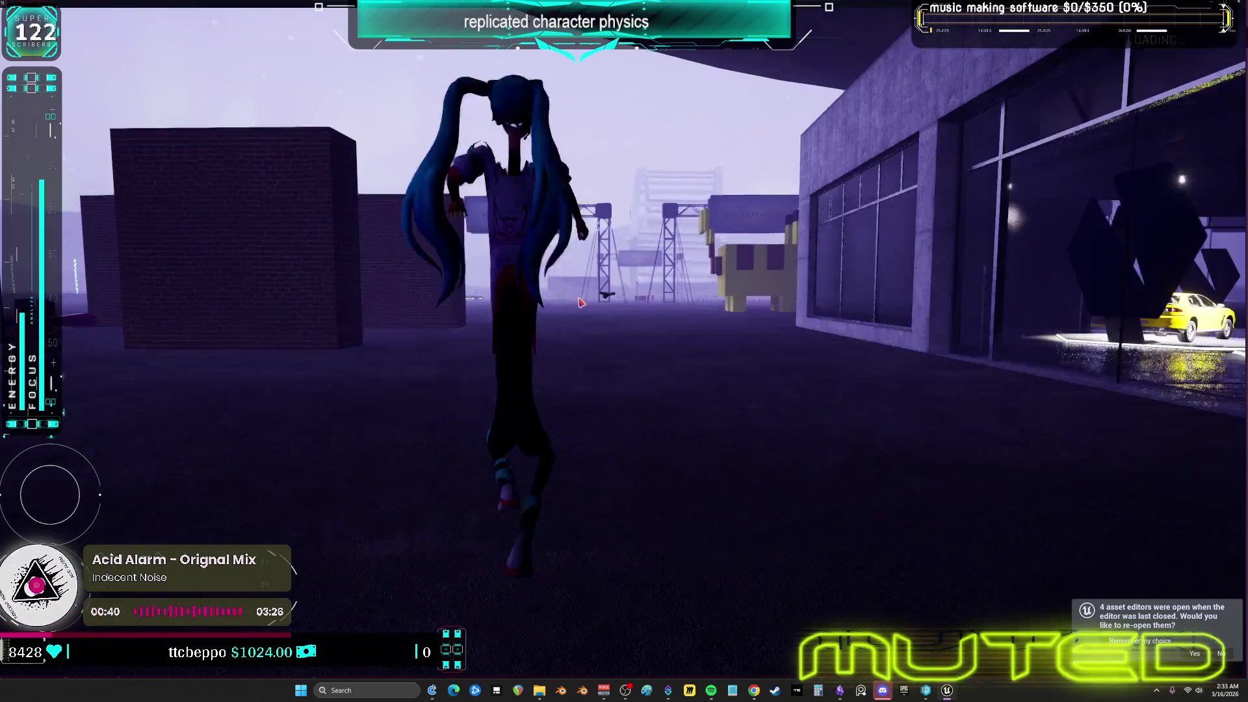
Run the character into the bat, follow it ragdolling, then turn back toward the brick walls
key(w)
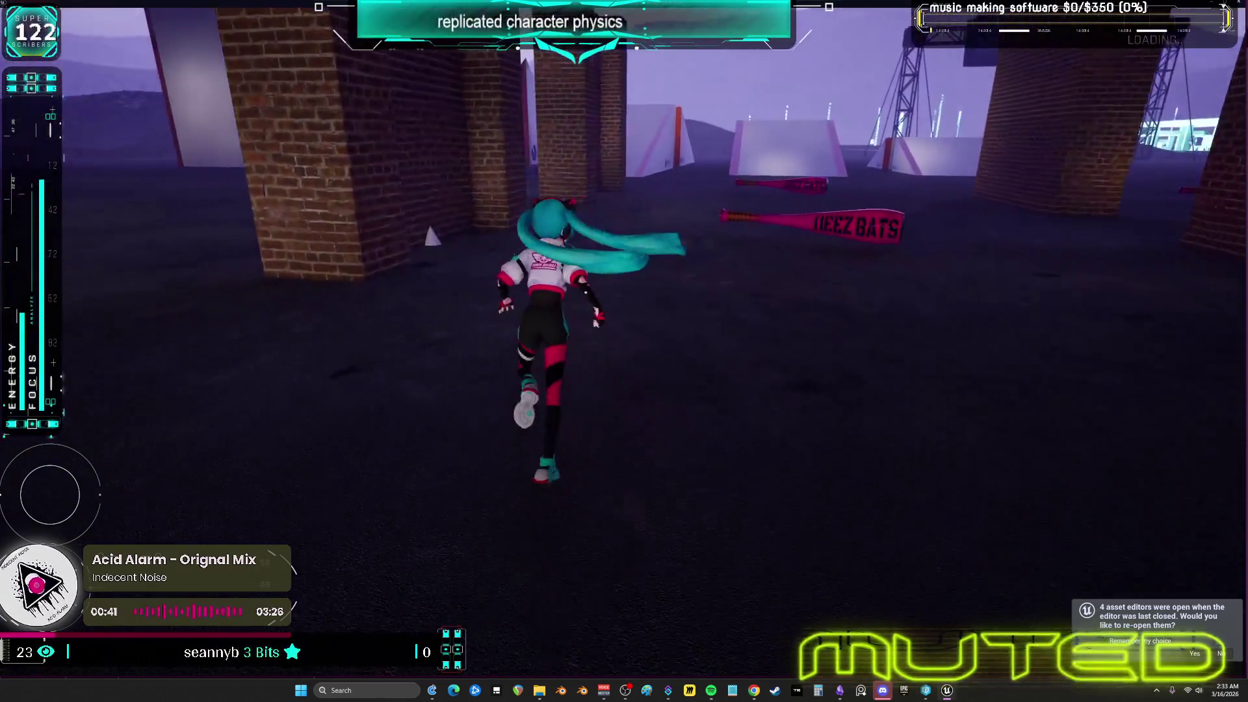
key(w)
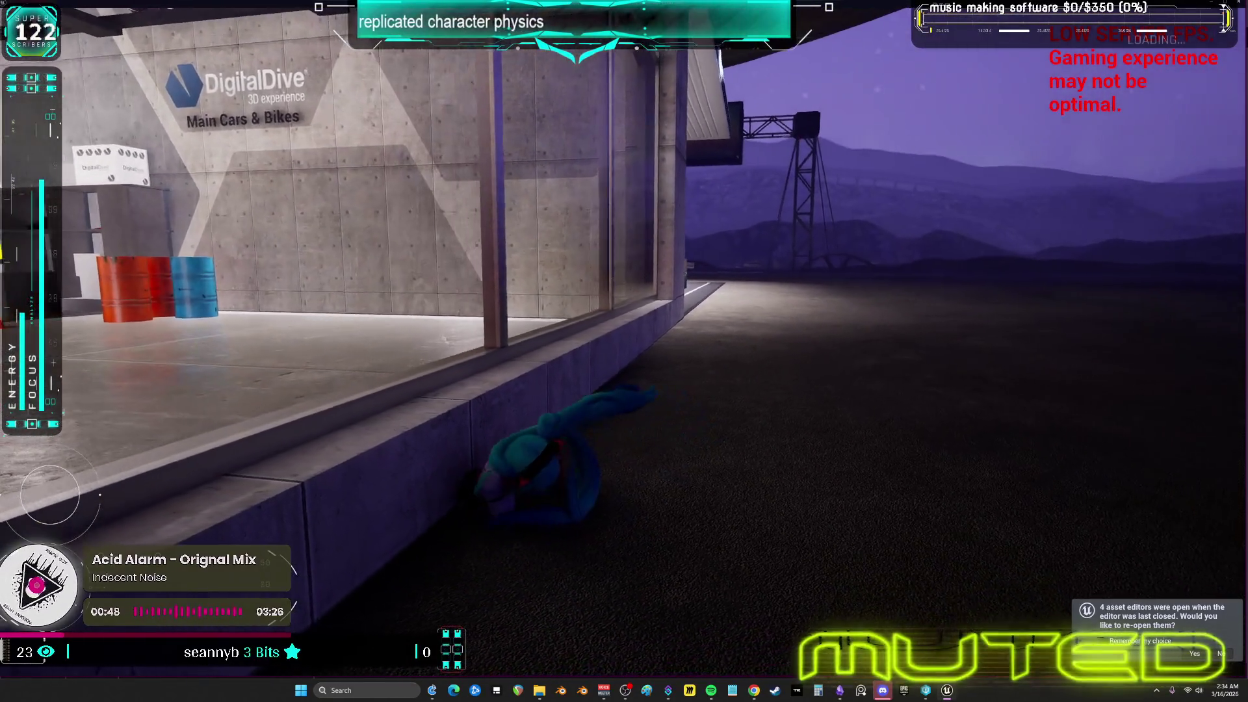
key(w)
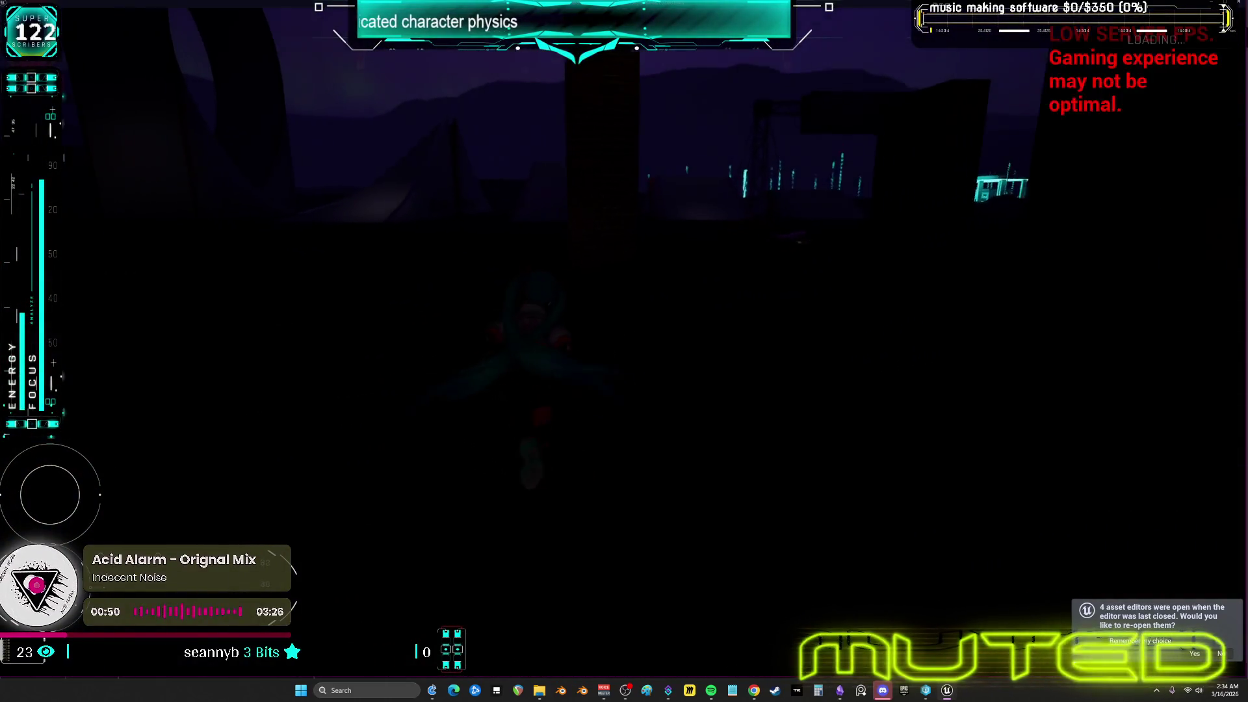